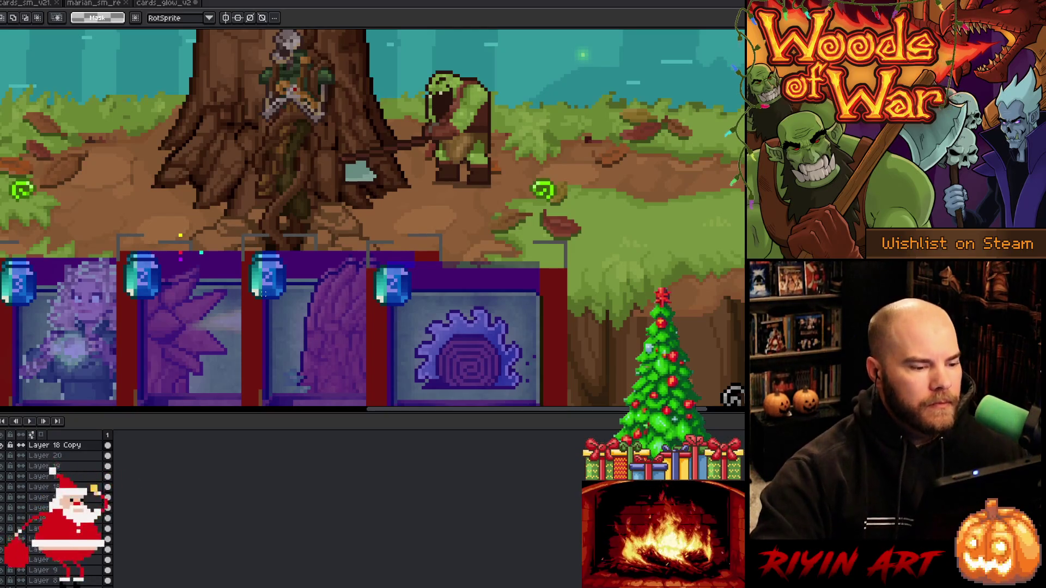
Add Layer 21 and Layer 22 above Layer 18 Copy and make Layer 21 active
key(shift+n)
key(shift+n)
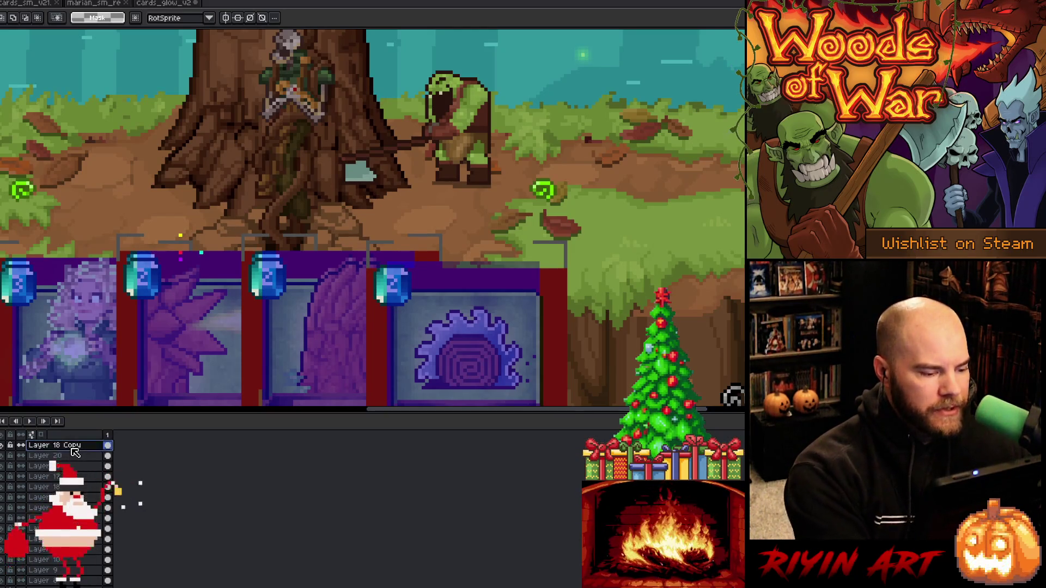
click(75, 453)
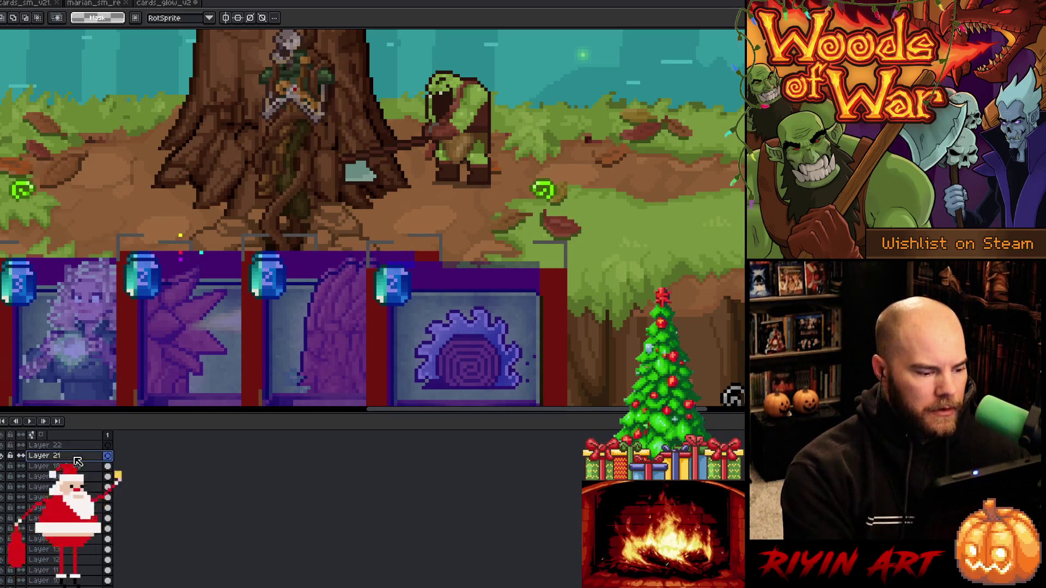
key(minus)
key(plus)
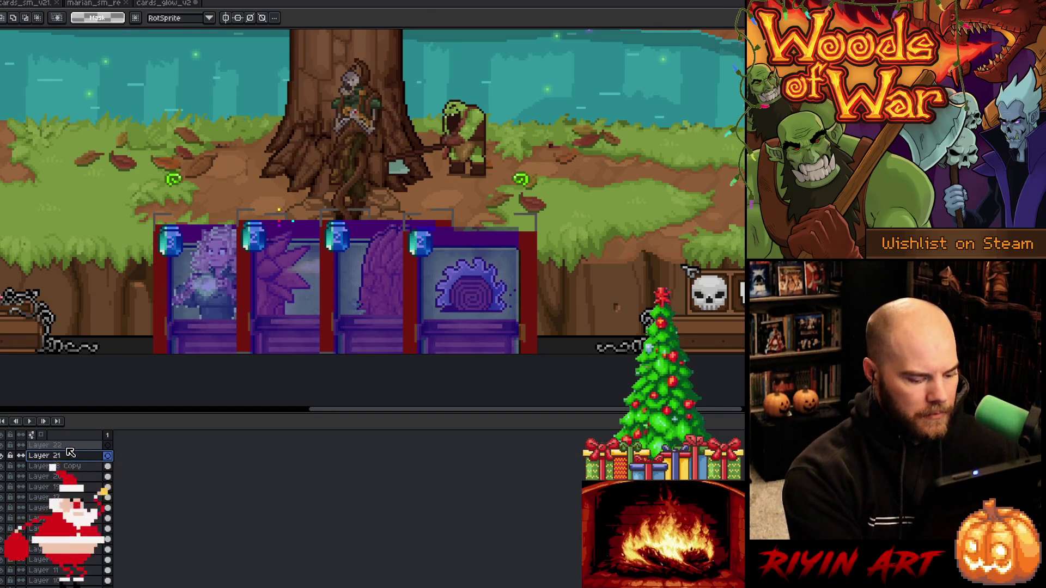
Paste the forest waterfall capture onto Layer 21, nudged up and left into place
key(ctrl+v)
scroll(372, 217, down, 2)
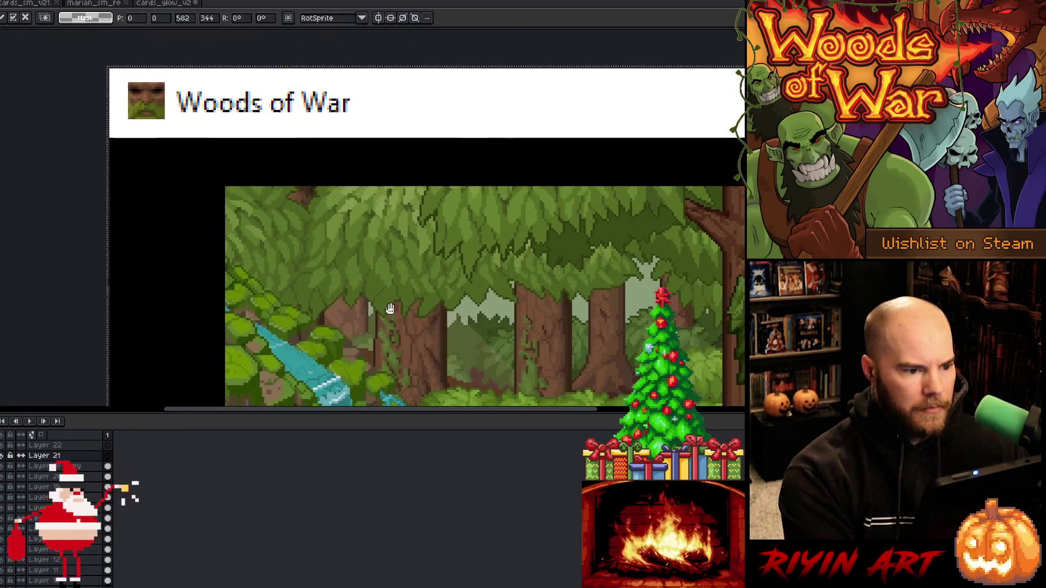
key(Up)
key(Up)
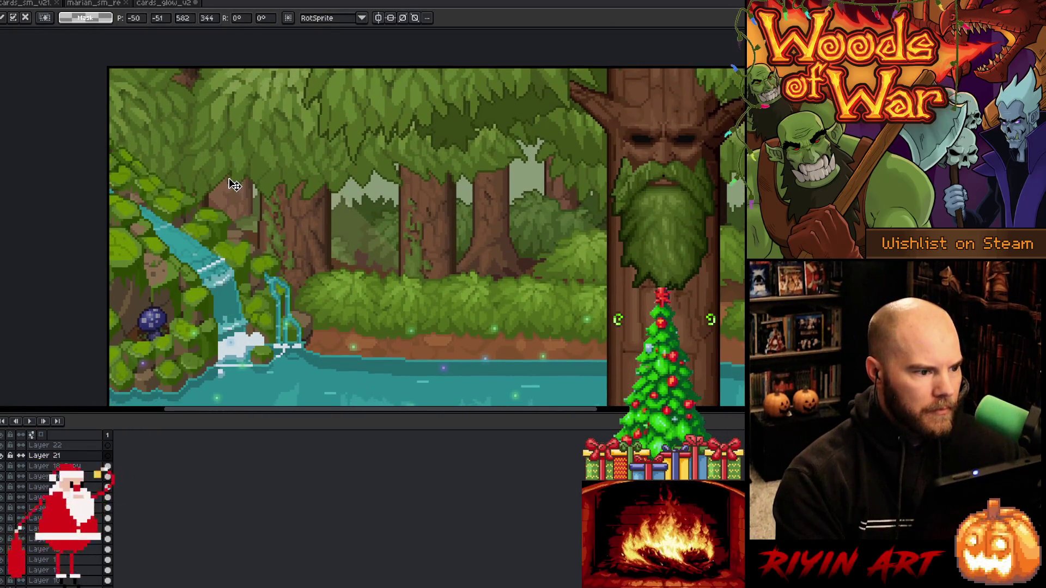
key(Left)
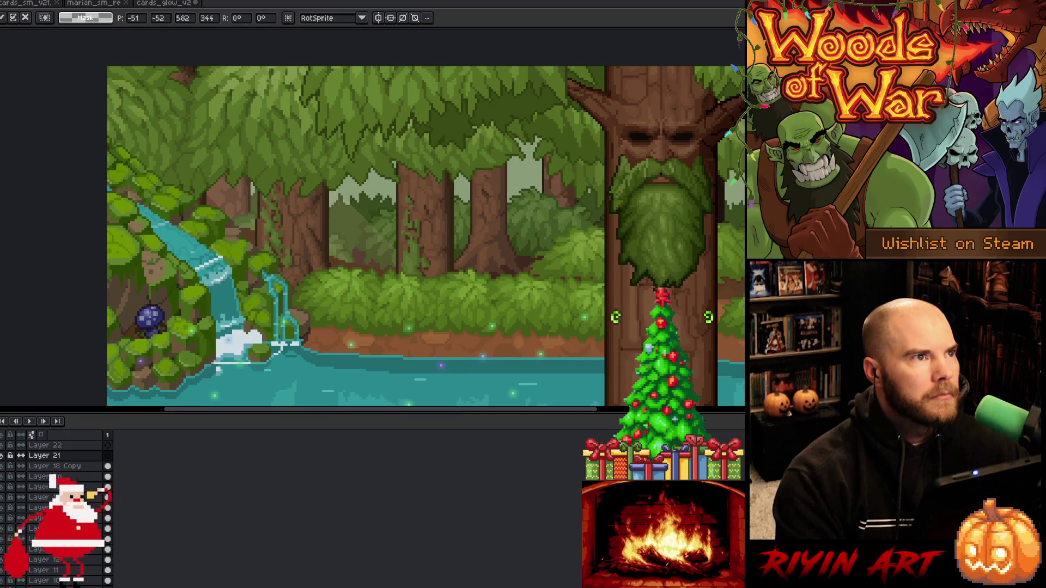
click(81, 446)
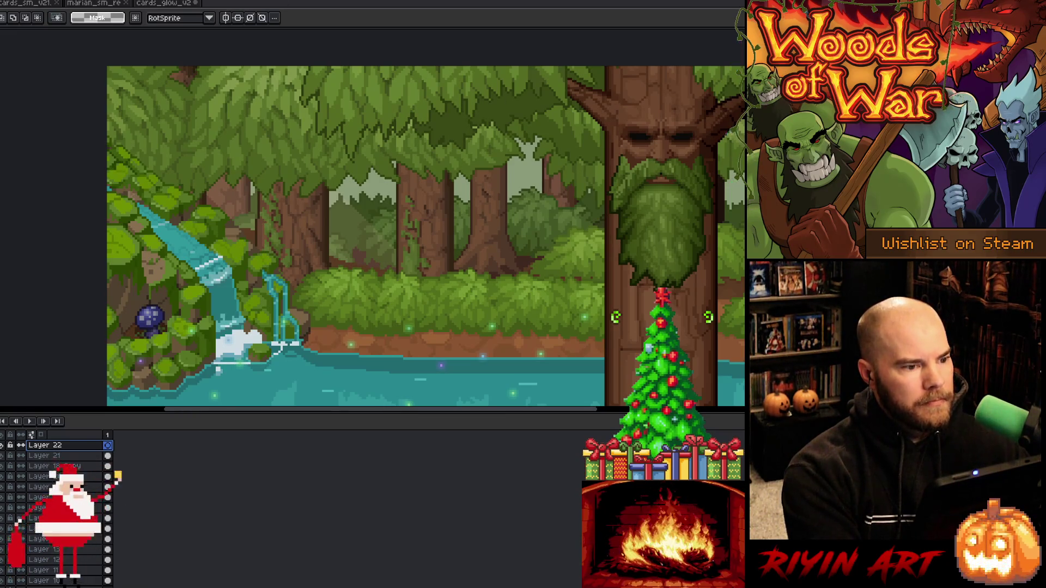
Paste the Woods of War gameplay screenshot onto Layer 22 and drag it up-left into alignment
key(ctrl+v)
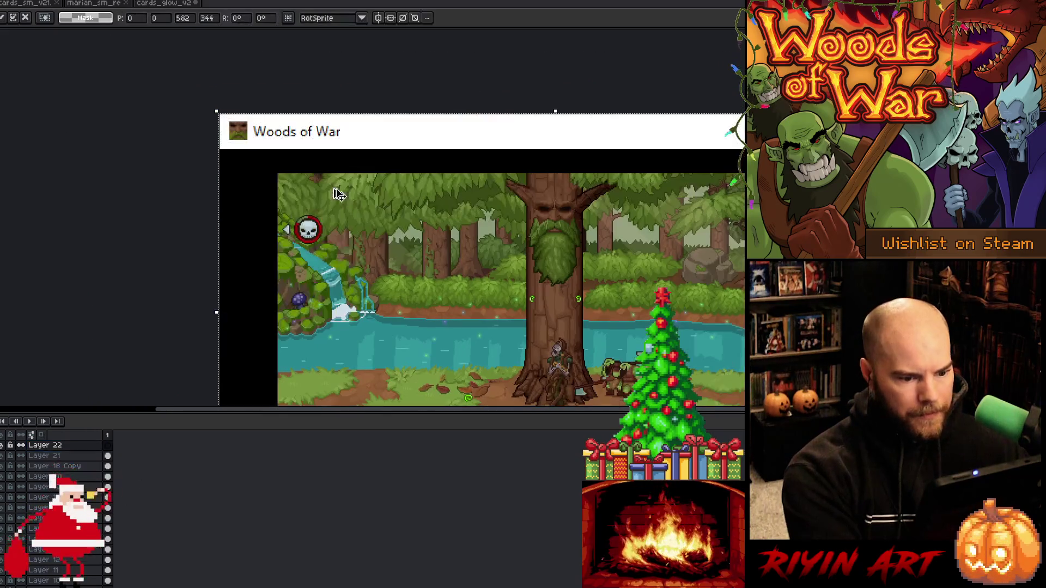
mouse_move(522, 283)
mouse_down()
mouse_move(428, 206)
mouse_move(461, 224)
mouse_up()
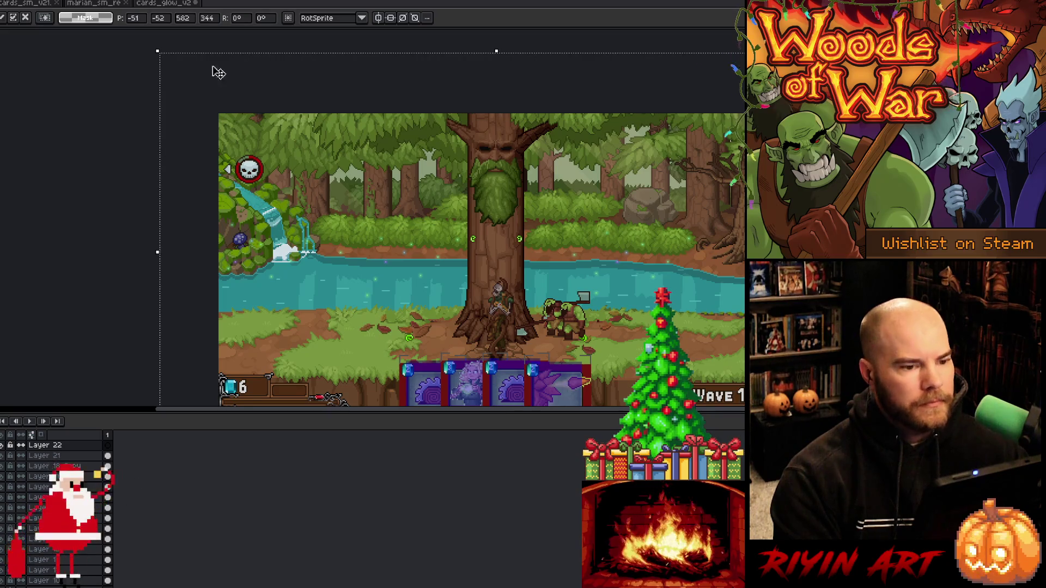
scroll(283, 224, down, 3)
key(Return)
scroll(353, 213, right, 3)
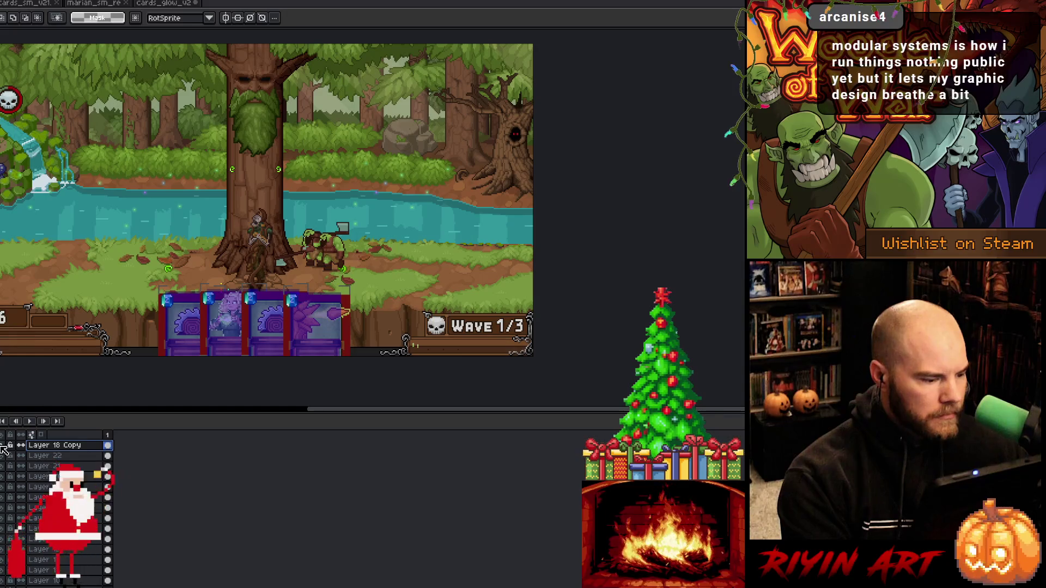
Hide a layer to compare the two scenes and test-select the marker pixels above the cards
scroll(251, 290, up, 1)
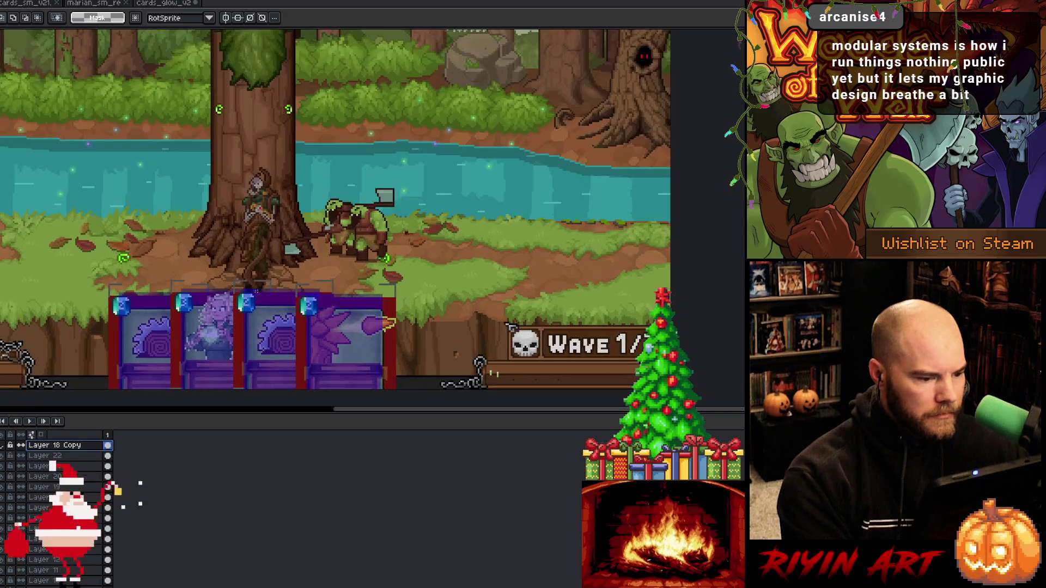
click(6, 460)
scroll(191, 307, up, 3)
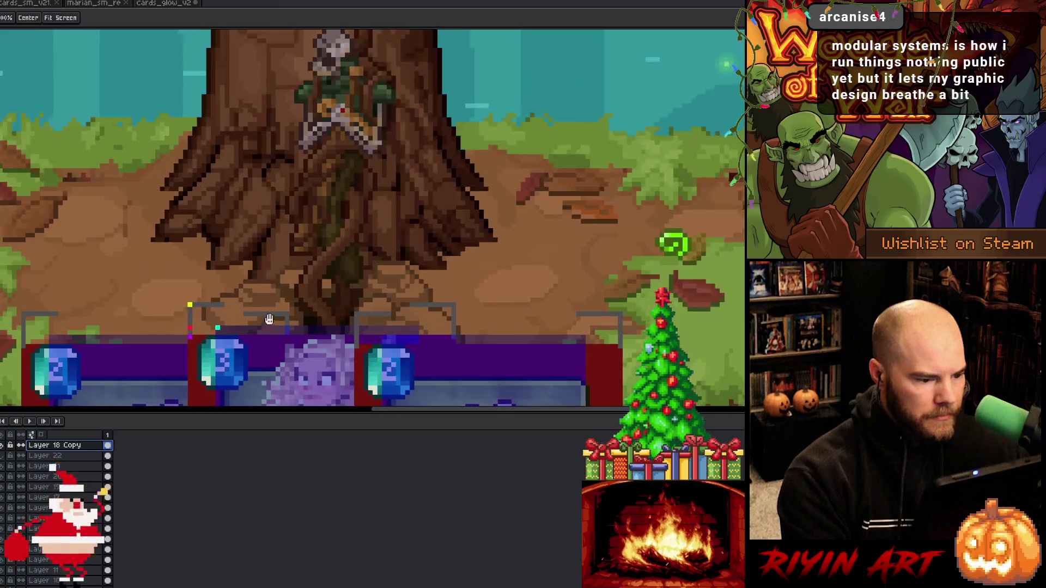
scroll(297, 241, up, 1)
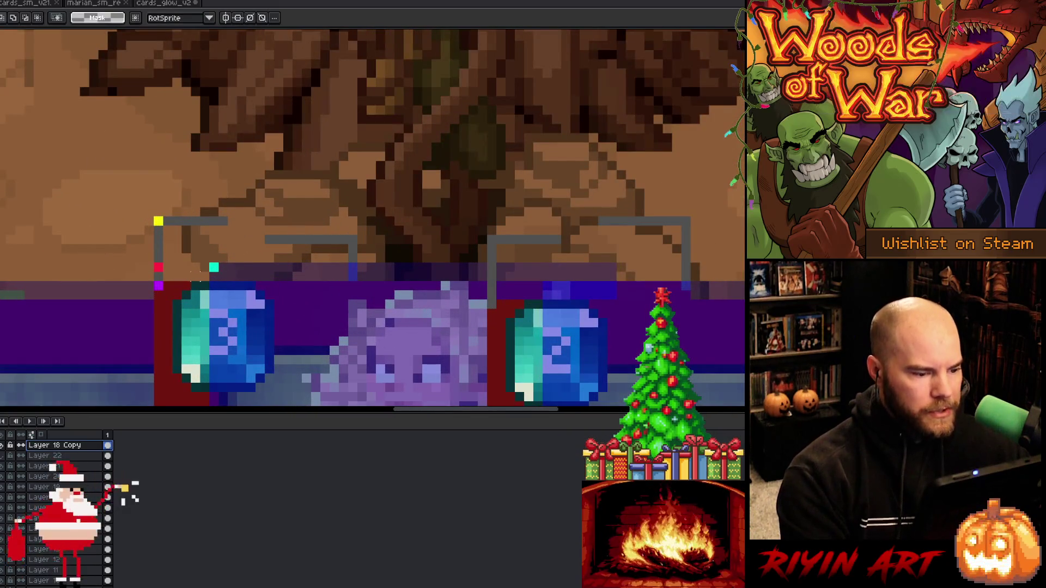
mouse_move(152, 215)
mouse_down()
mouse_move(178, 284)
mouse_move(220, 293)
mouse_up()
click(244, 274)
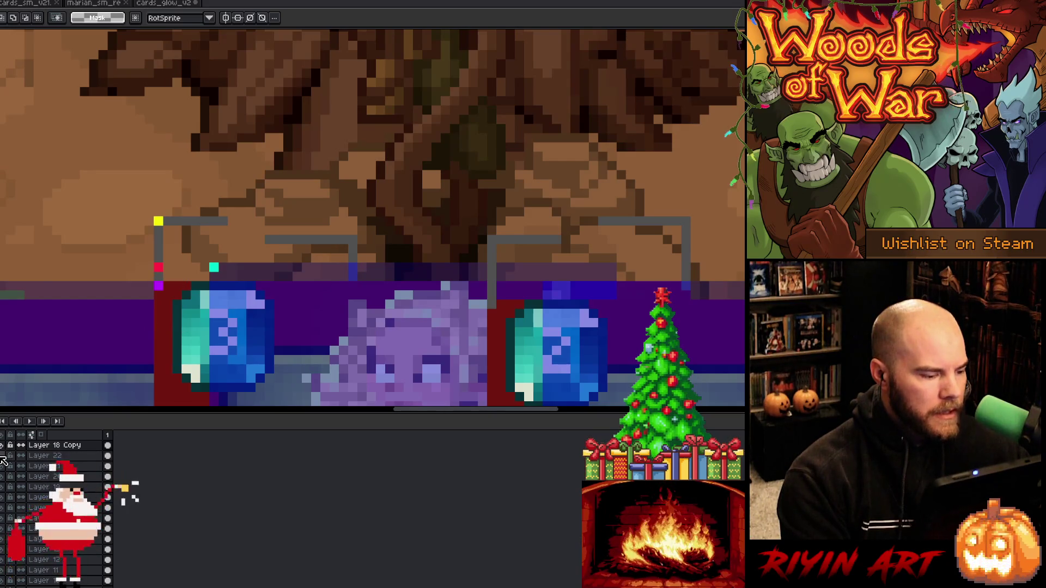
Pan and zoom across the card row, then switch over to Interface.cpp in VS Code
drag(362, 321, 199, 322)
scroll(198, 322, down, 2)
drag(291, 330, 334, 324)
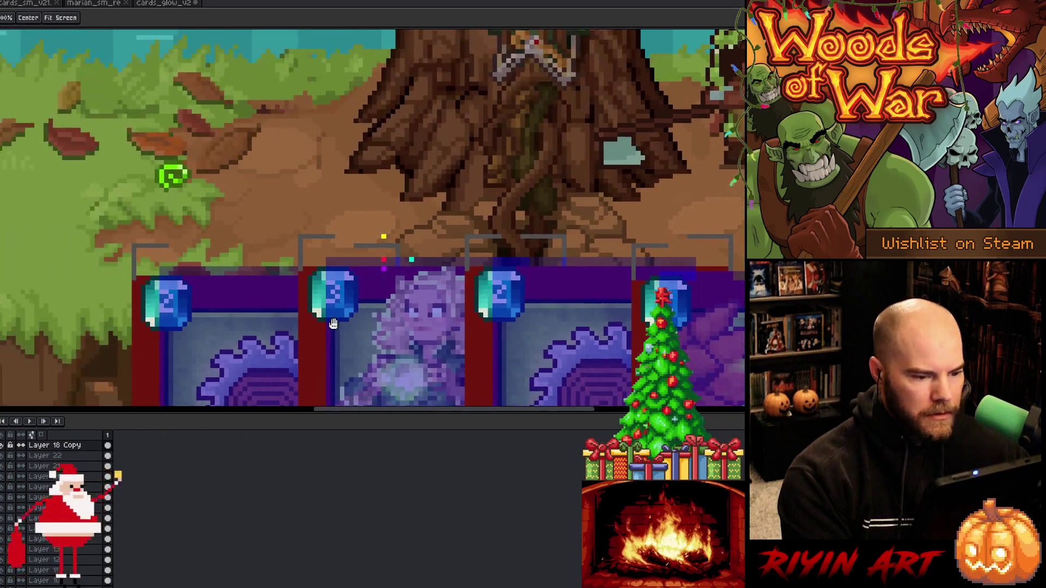
key(v)
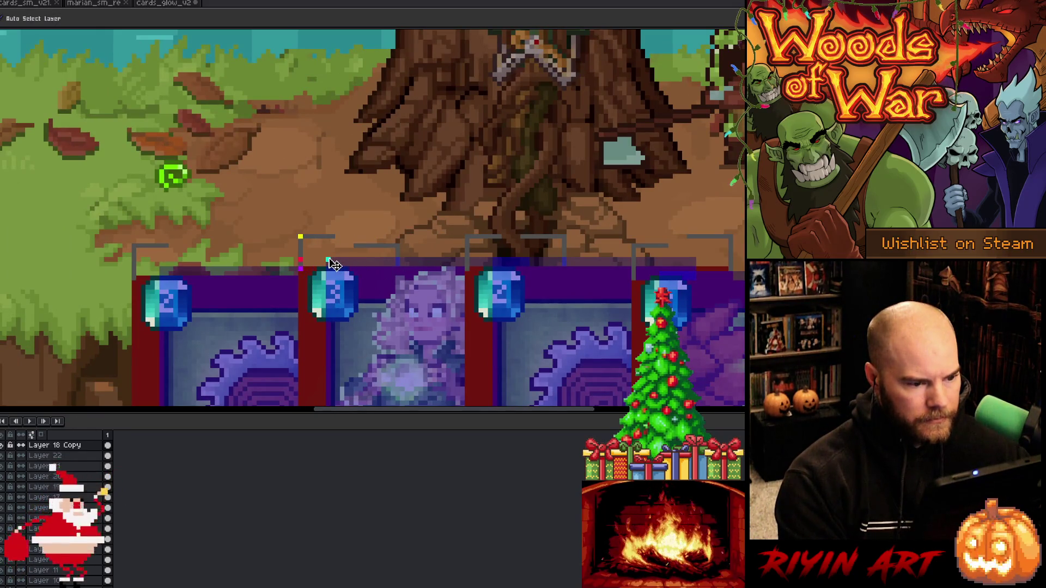
key(m)
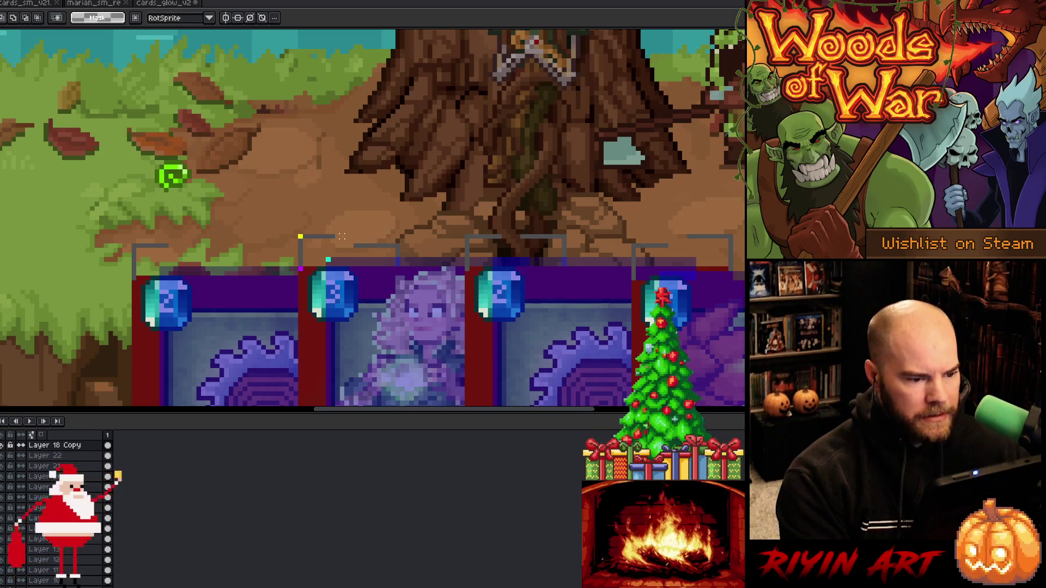
scroll(341, 236, down, 2)
scroll(342, 258, up, 1)
mouse_move(381, 293)
mouse_down()
mouse_move(268, 287)
mouse_move(232, 260)
mouse_up()
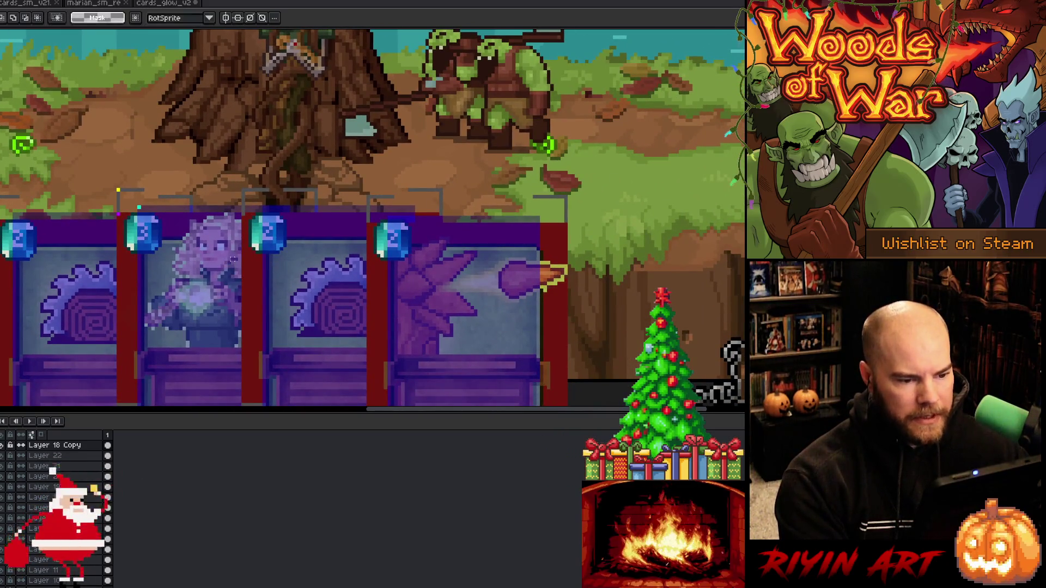
scroll(233, 261, down, 1)
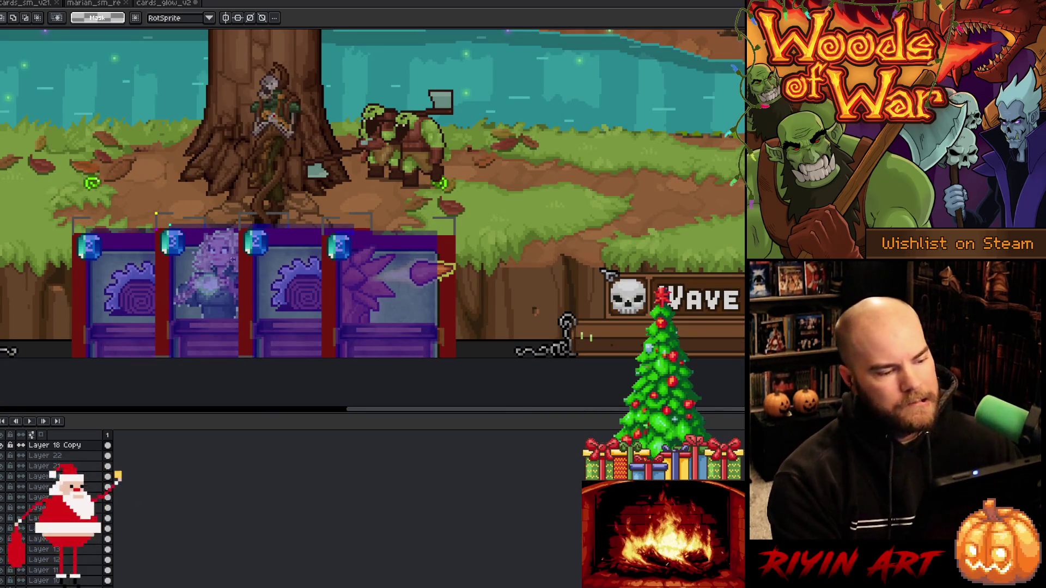
scroll(240, 262, up, 2)
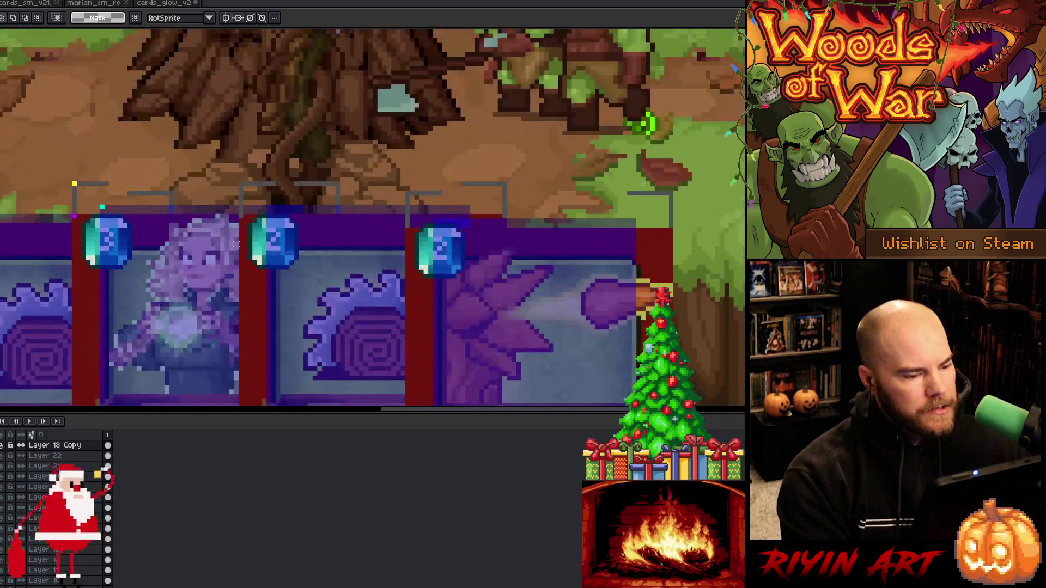
scroll(239, 262, down, 1)
key(v)
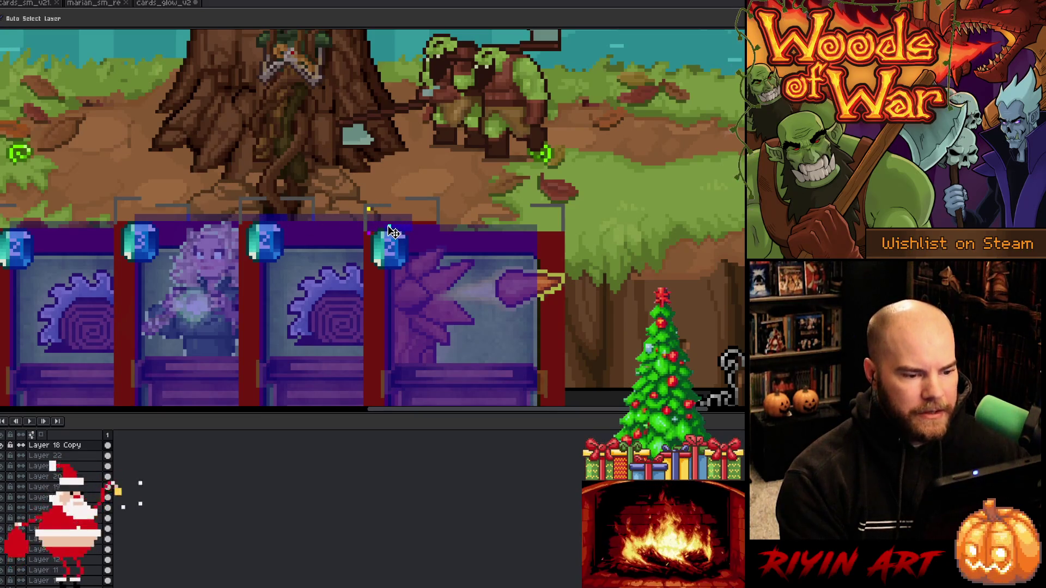
scroll(370, 210, up, 2)
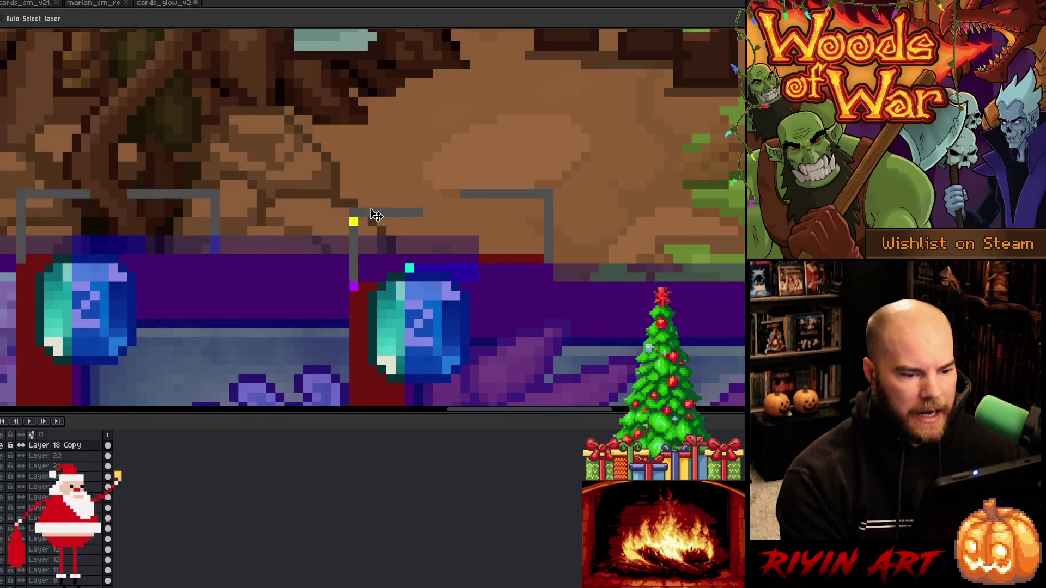
scroll(371, 213, down, 2)
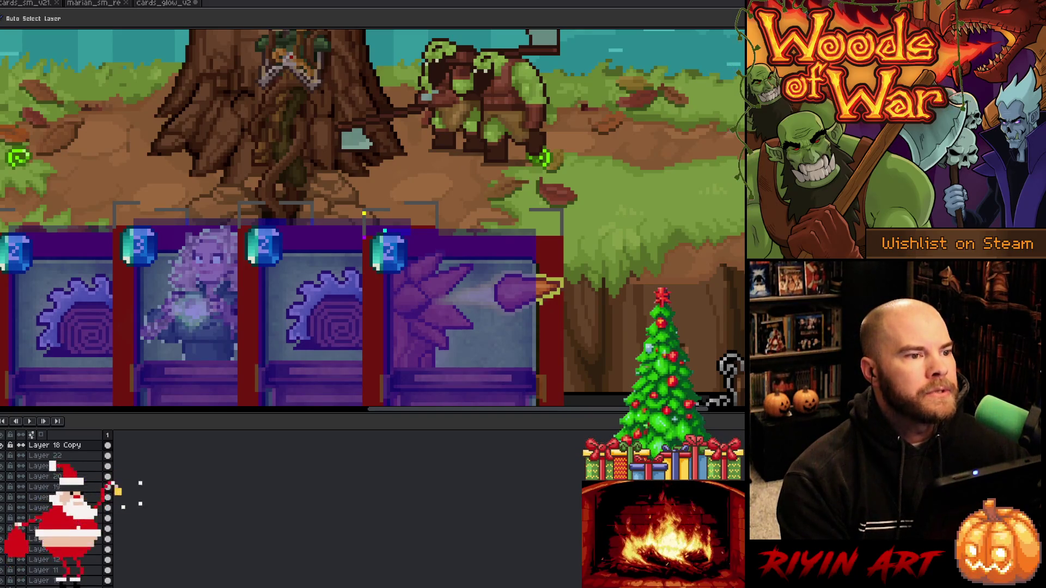
key(alt+Tab)
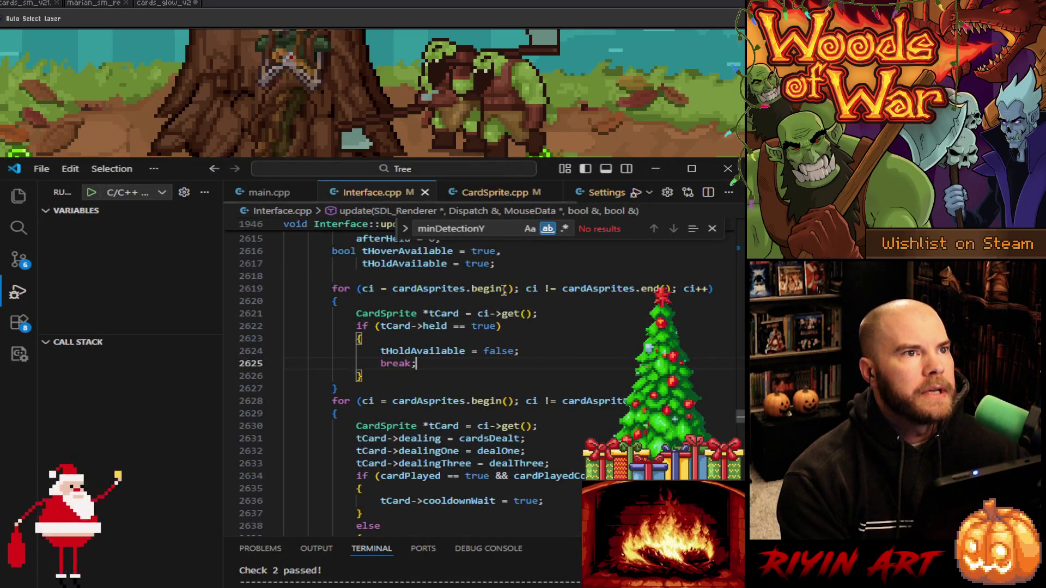
double_click(483, 226)
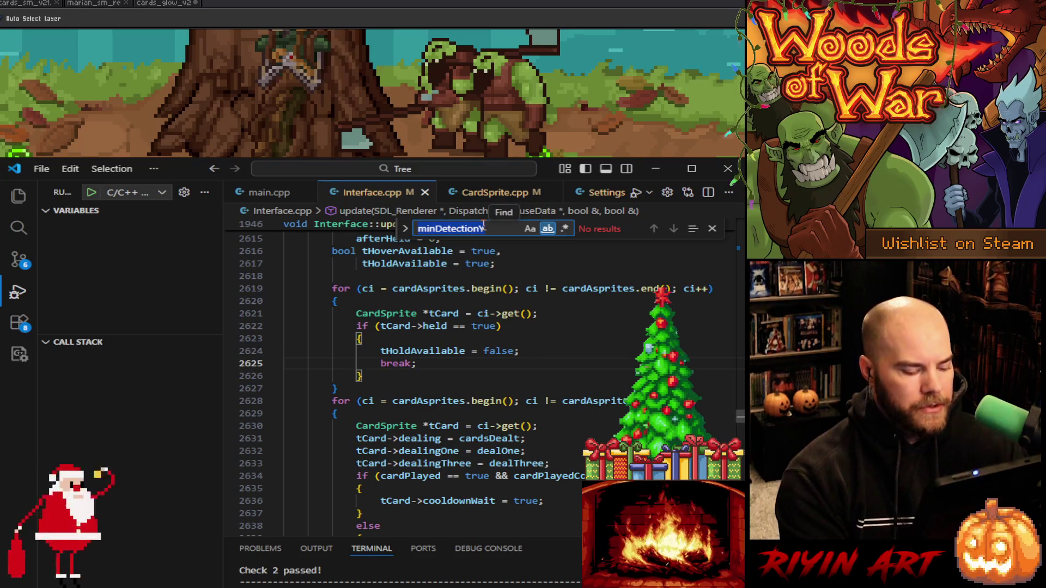
text(dealthreeca)
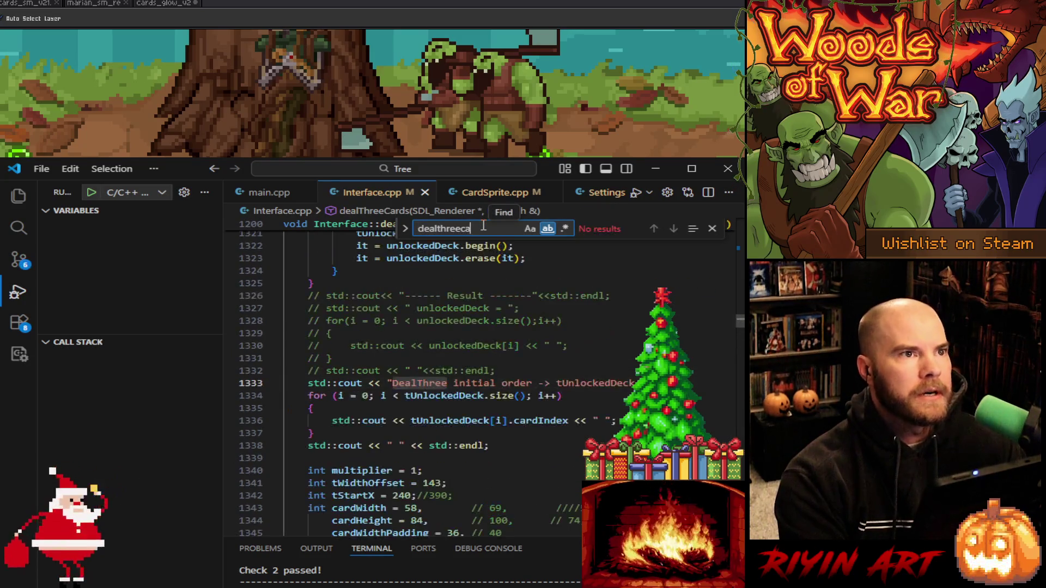
text(rds)
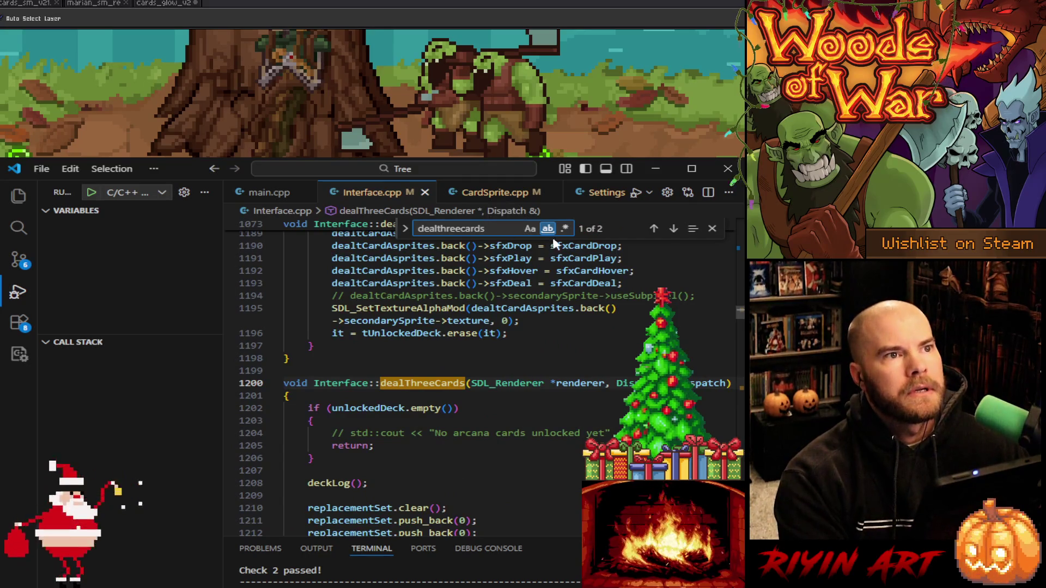
scroll(510, 425, down, 5)
scroll(510, 421, down, 10)
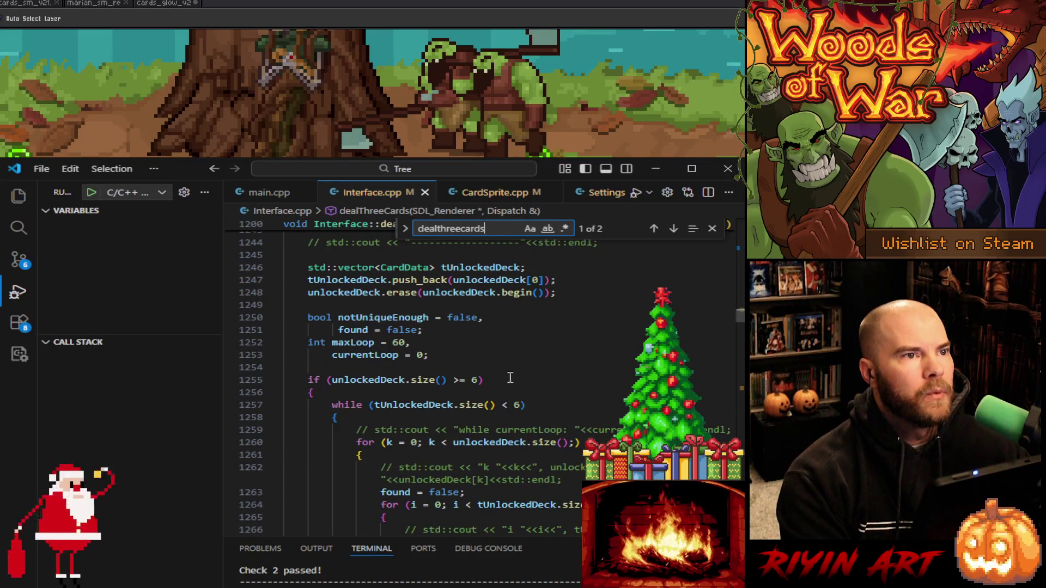
scroll(506, 375, down, 13)
scroll(492, 365, down, 10)
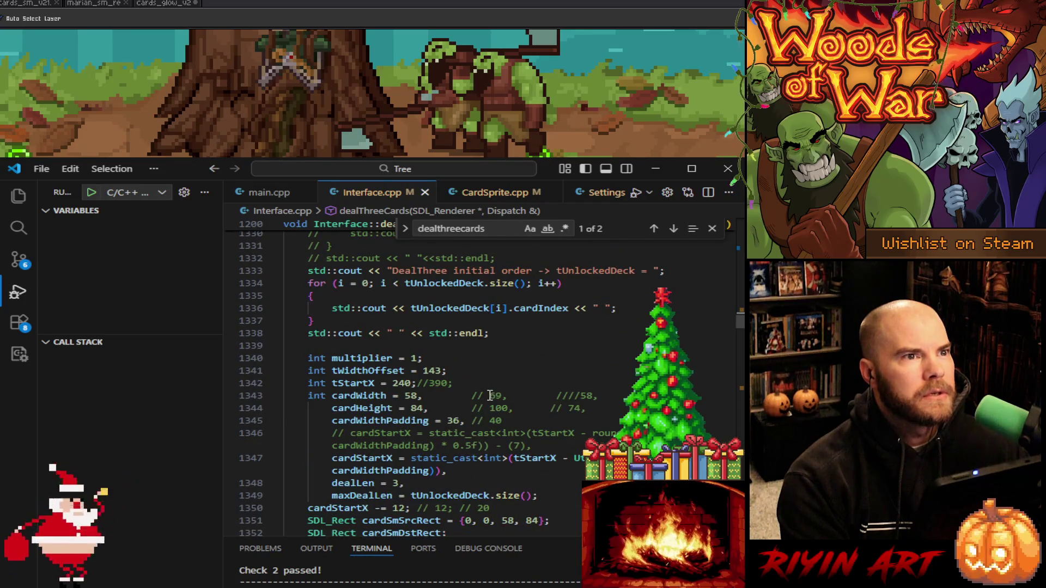
scroll(490, 396, down, 1)
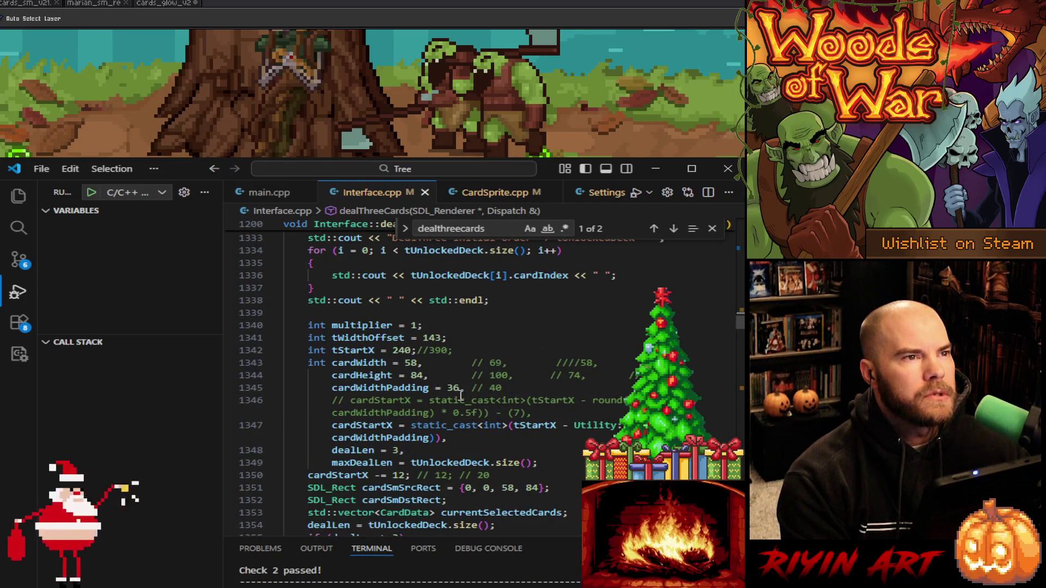
mouse_move(500, 462)
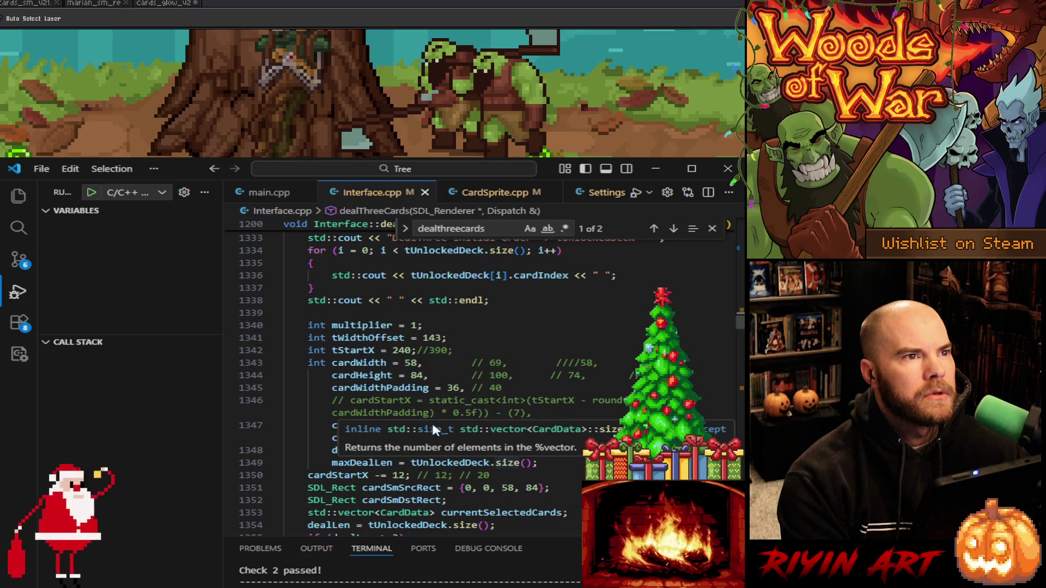
scroll(473, 410, down, 2)
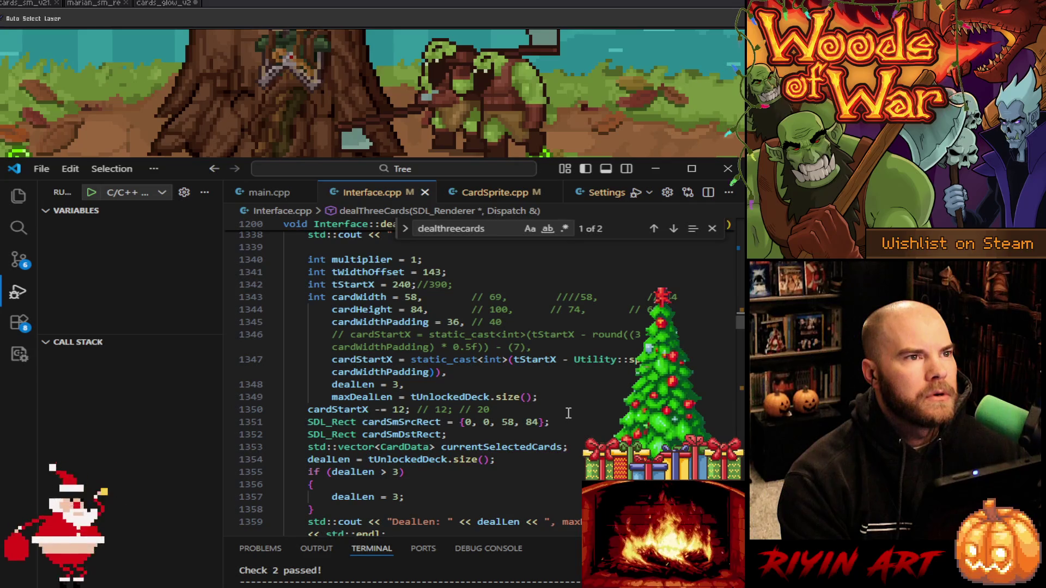
scroll(568, 413, down, 2)
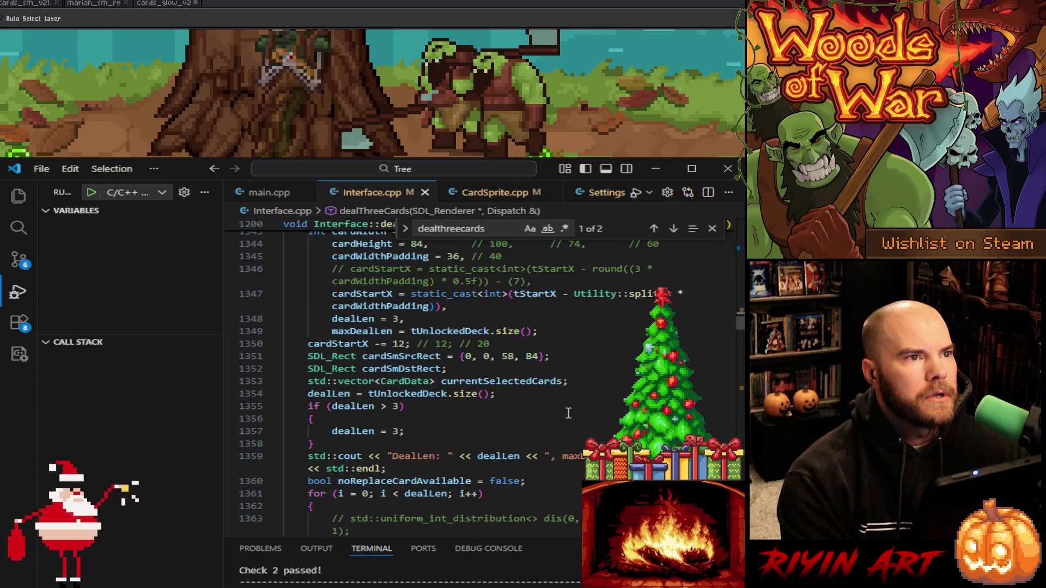
scroll(568, 413, down, 6)
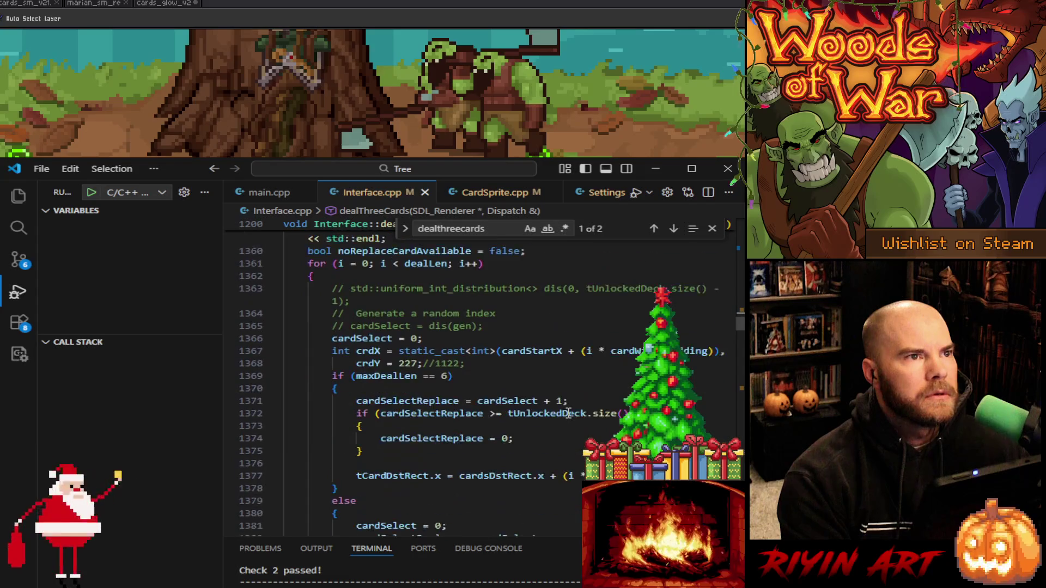
scroll(568, 414, down, 2)
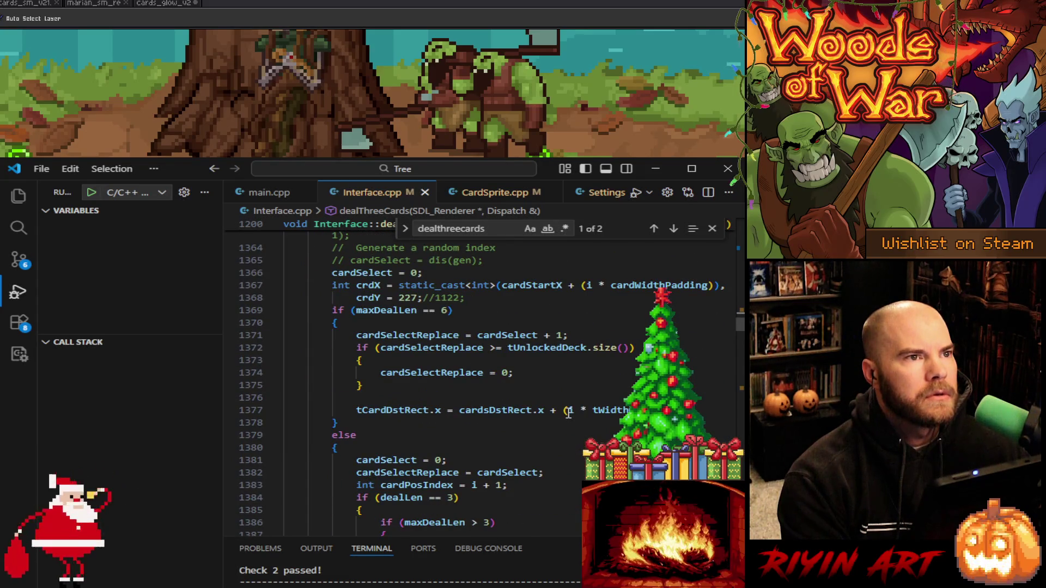
scroll(568, 413, down, 3)
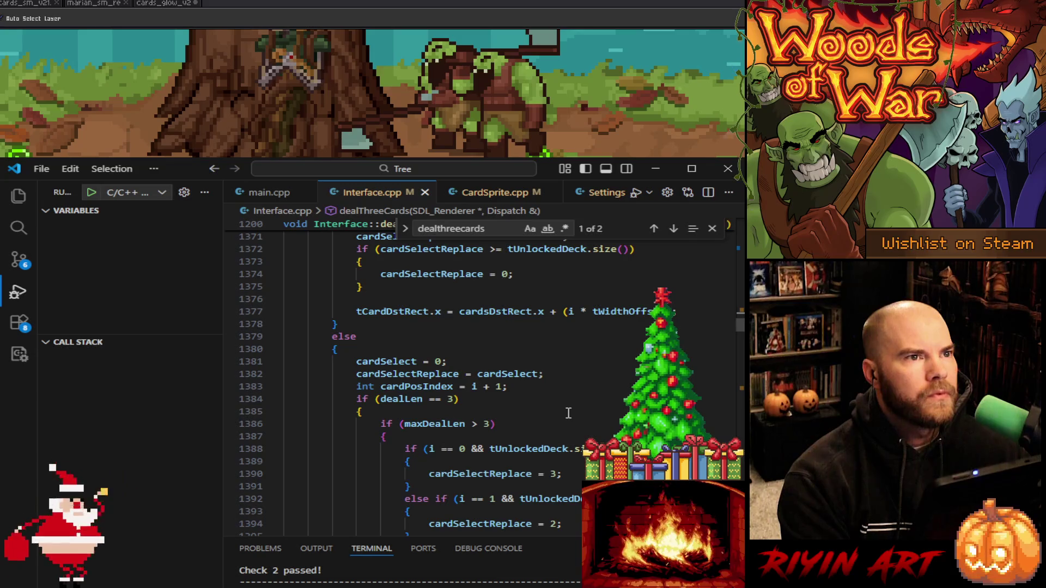
scroll(568, 413, down, 2)
scroll(569, 413, down, 7)
scroll(568, 414, down, 5)
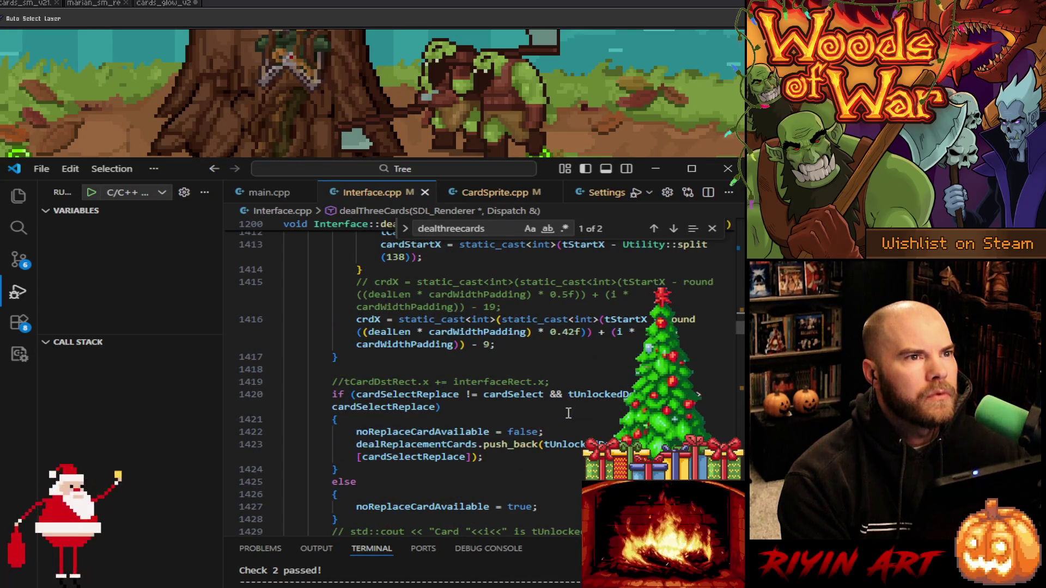
scroll(568, 413, down, 5)
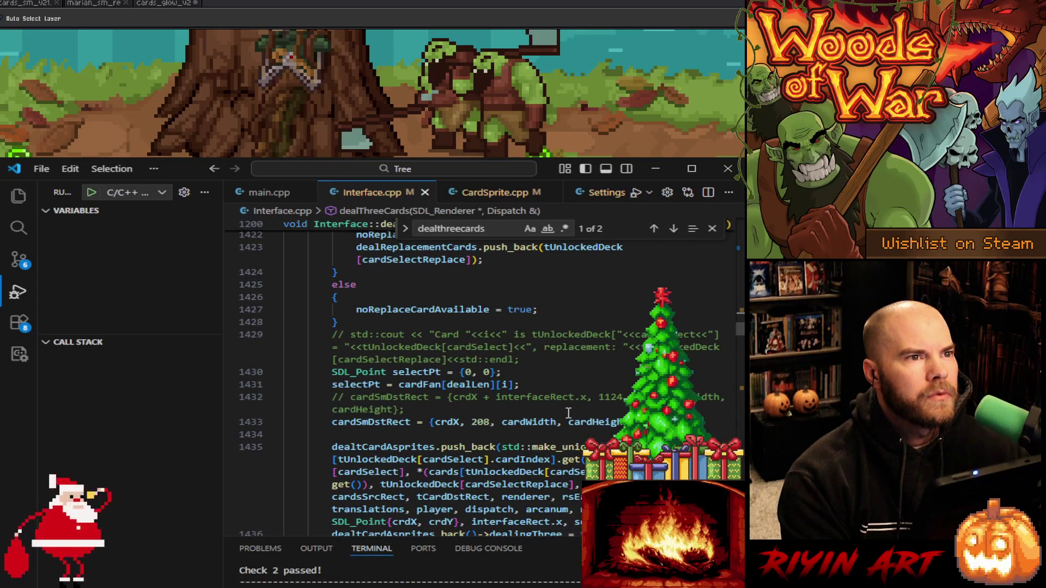
double_click(481, 422)
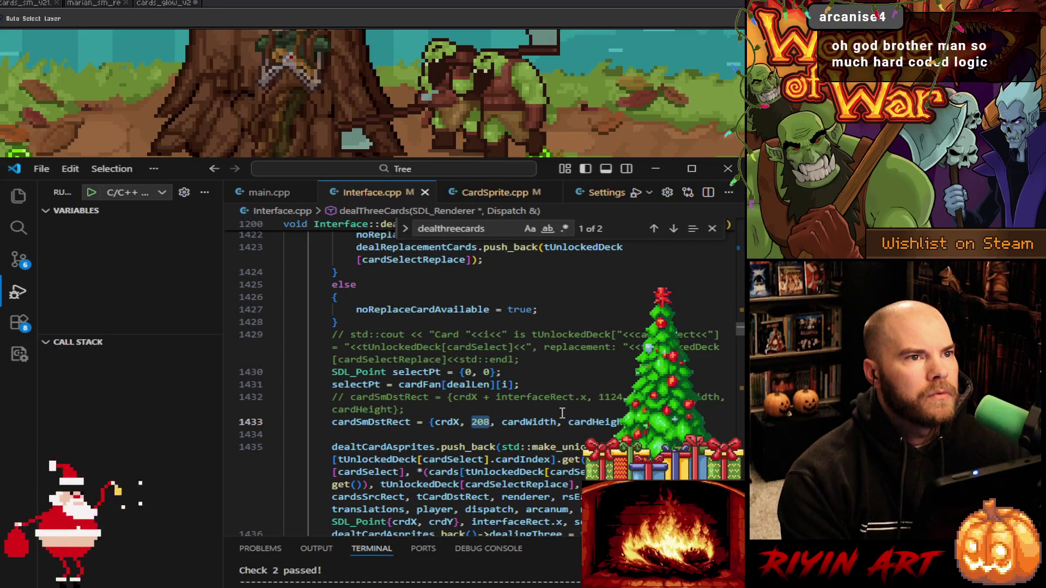
click(452, 413)
double_click(370, 422)
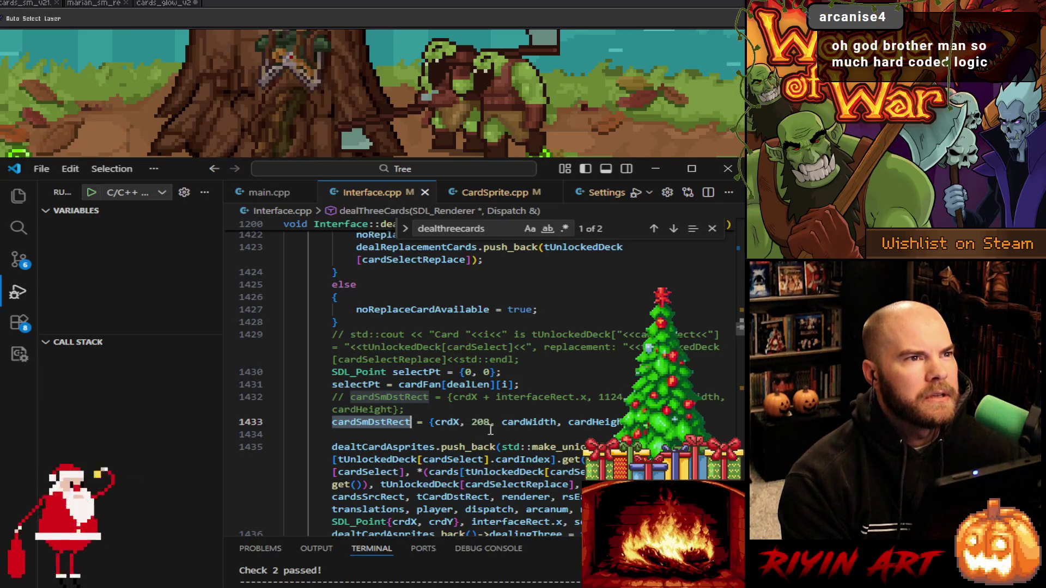
double_click(481, 423)
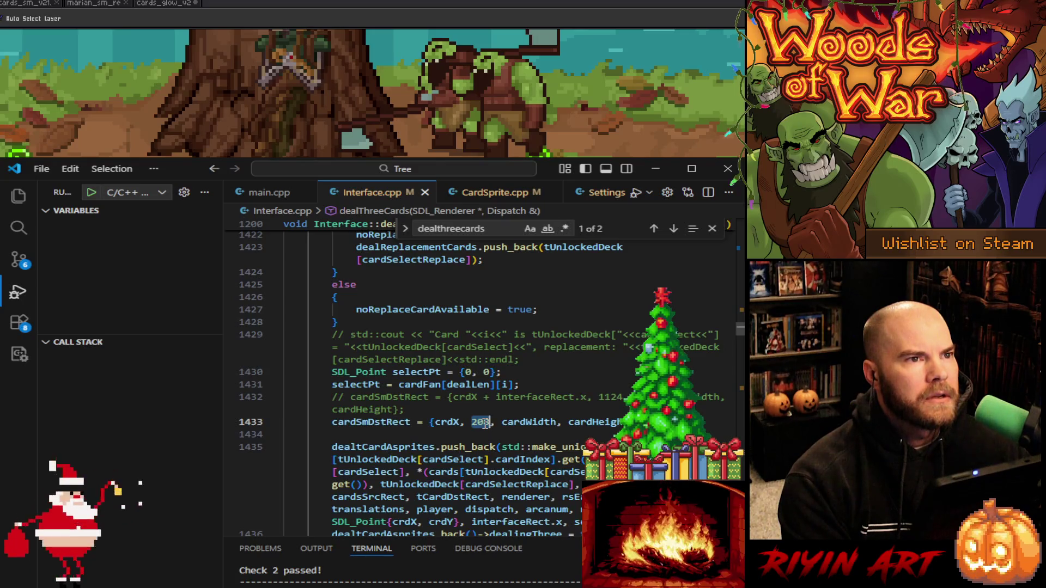
double_click(374, 423)
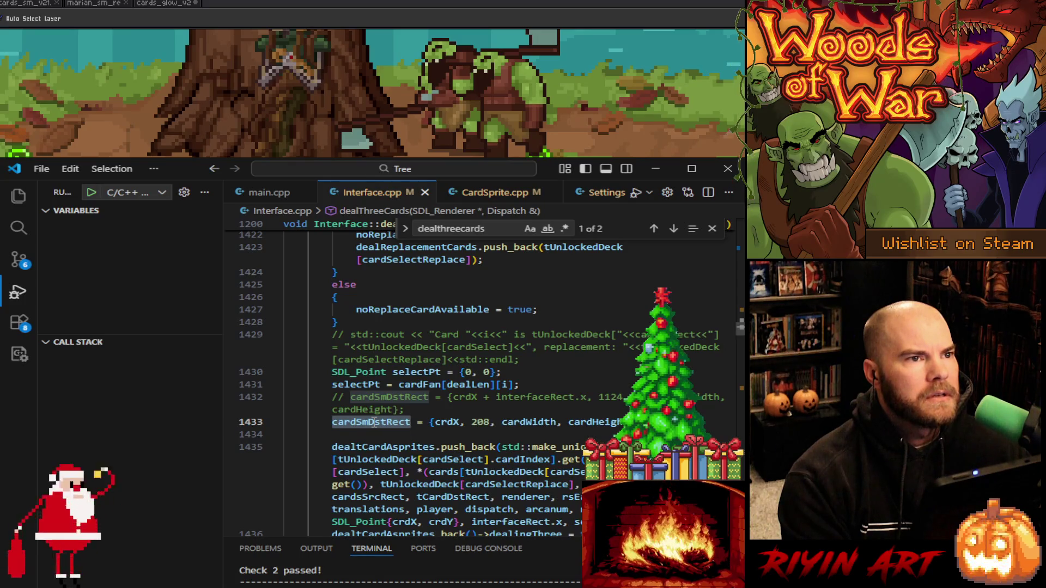
scroll(374, 422, down, 8)
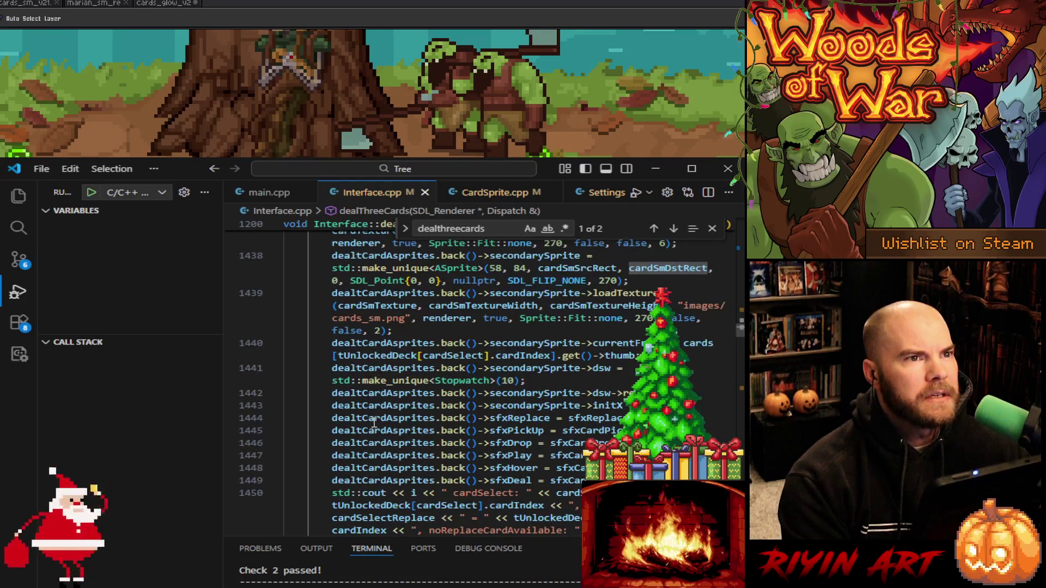
scroll(373, 423, down, 3)
scroll(374, 423, down, 3)
scroll(374, 422, up, 10)
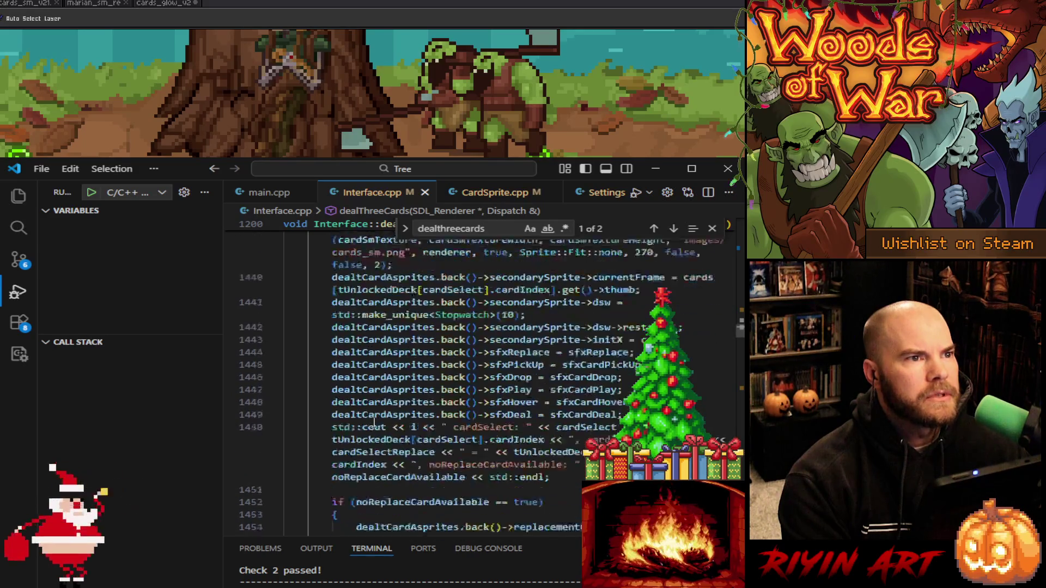
scroll(373, 420, up, 6)
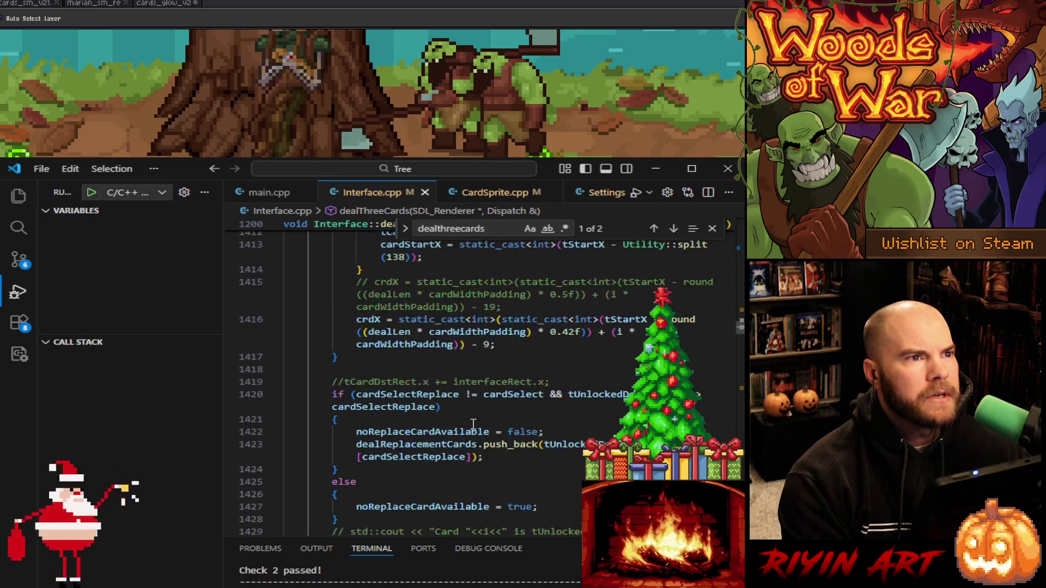
scroll(473, 424, up, 5)
scroll(472, 424, up, 20)
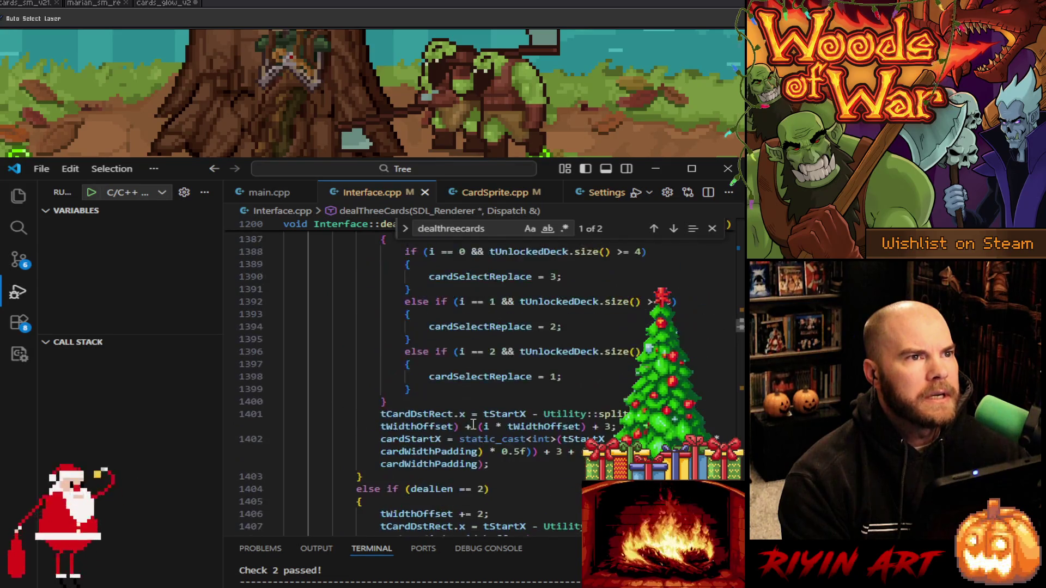
scroll(473, 423, up, 1)
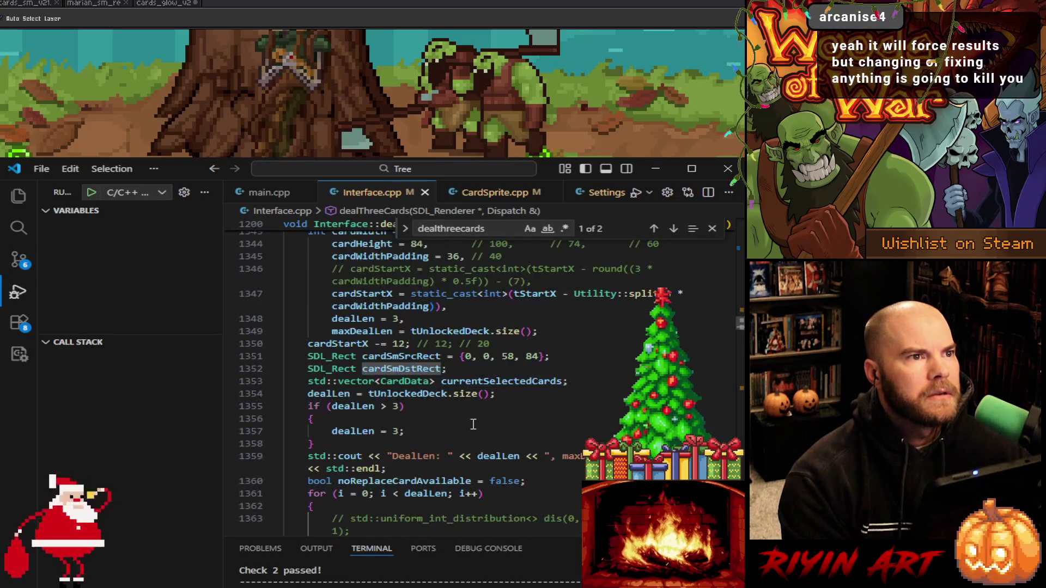
scroll(473, 424, up, 4)
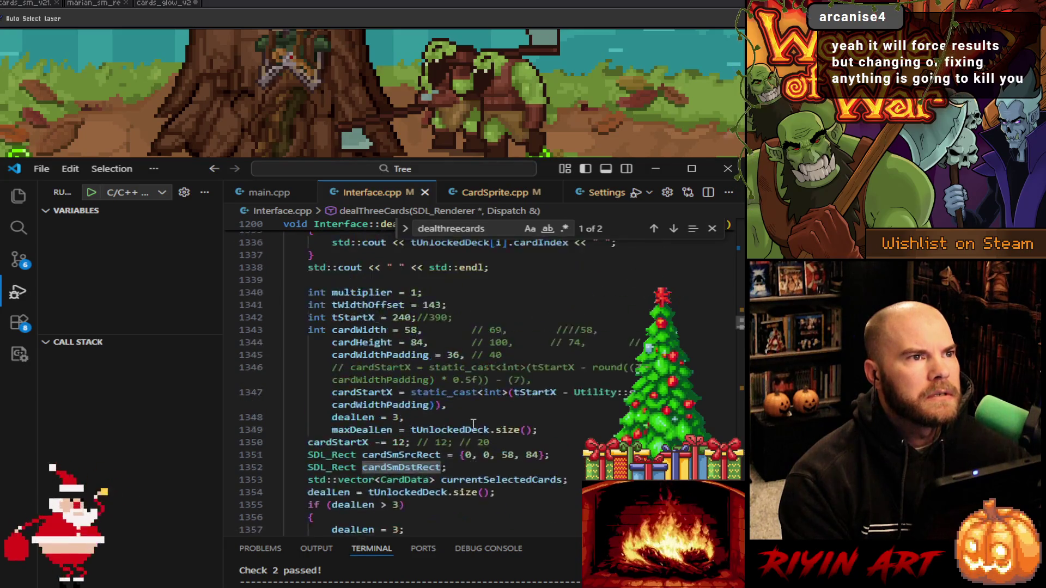
scroll(473, 423, up, 15)
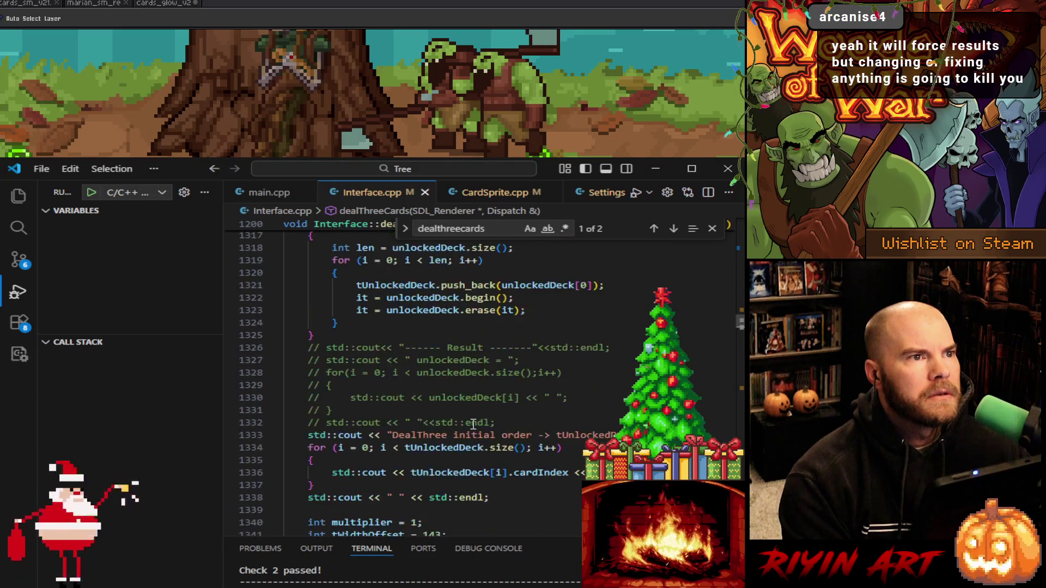
scroll(472, 424, down, 14)
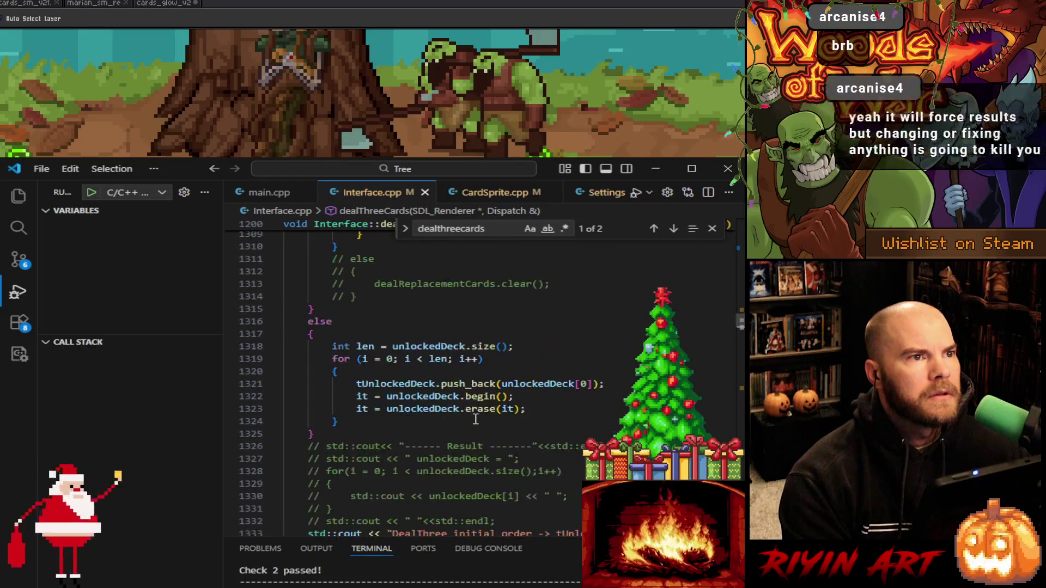
scroll(475, 417, down, 2)
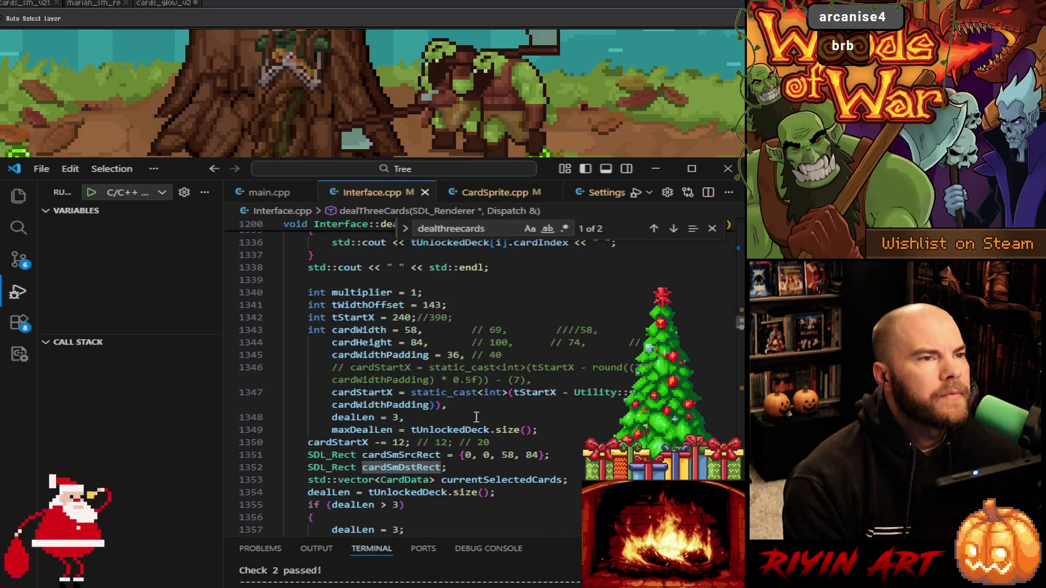
scroll(478, 418, down, 5)
scroll(478, 418, down, 7)
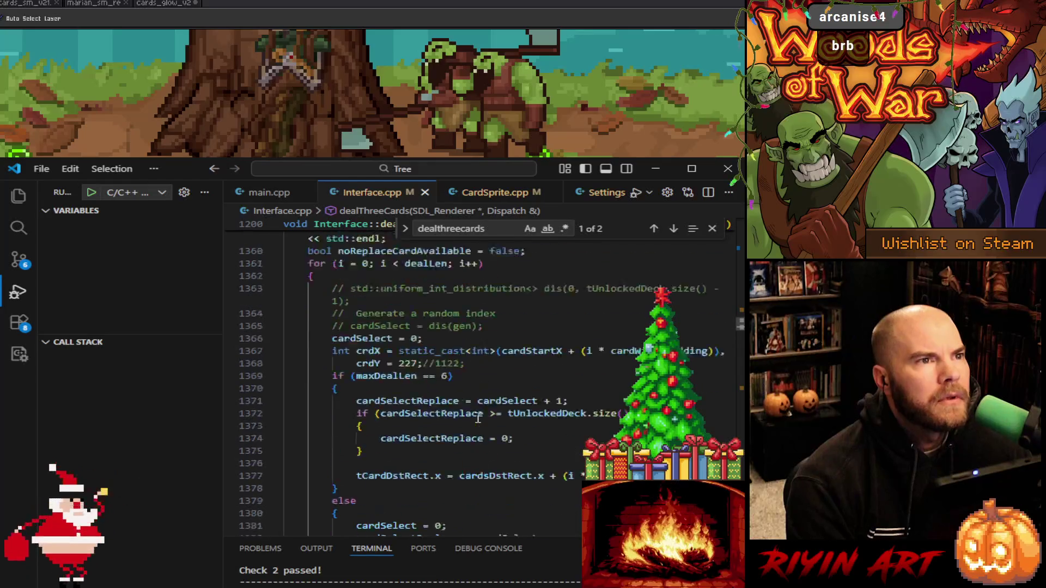
scroll(477, 418, down, 7)
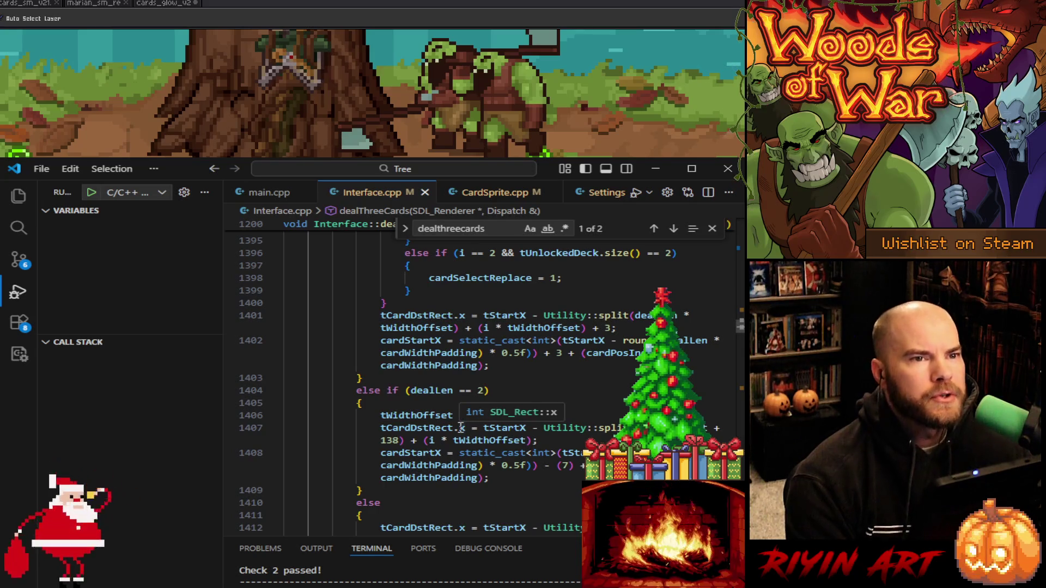
scroll(461, 428, down, 5)
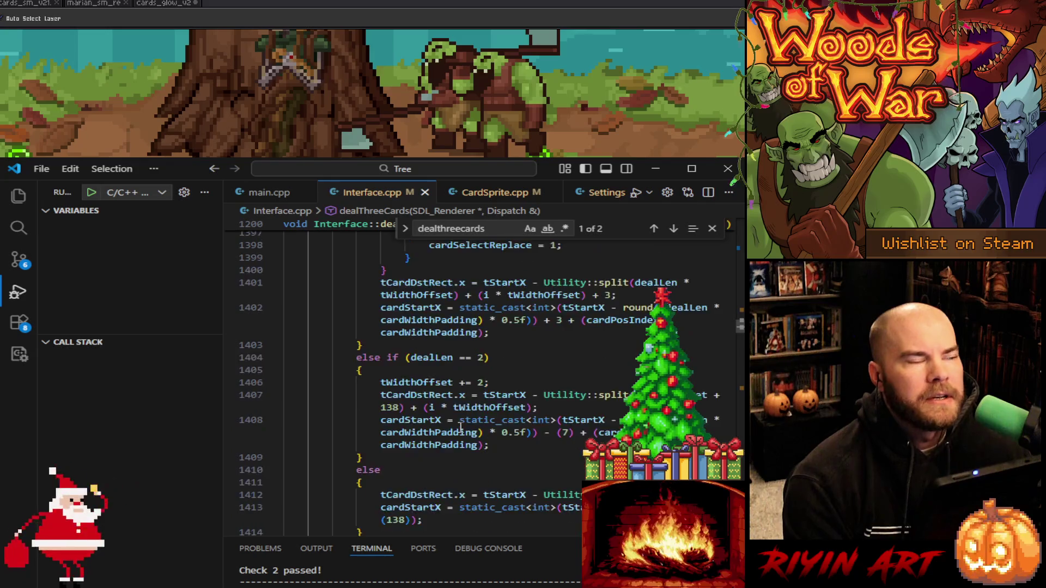
scroll(447, 433, down, 2)
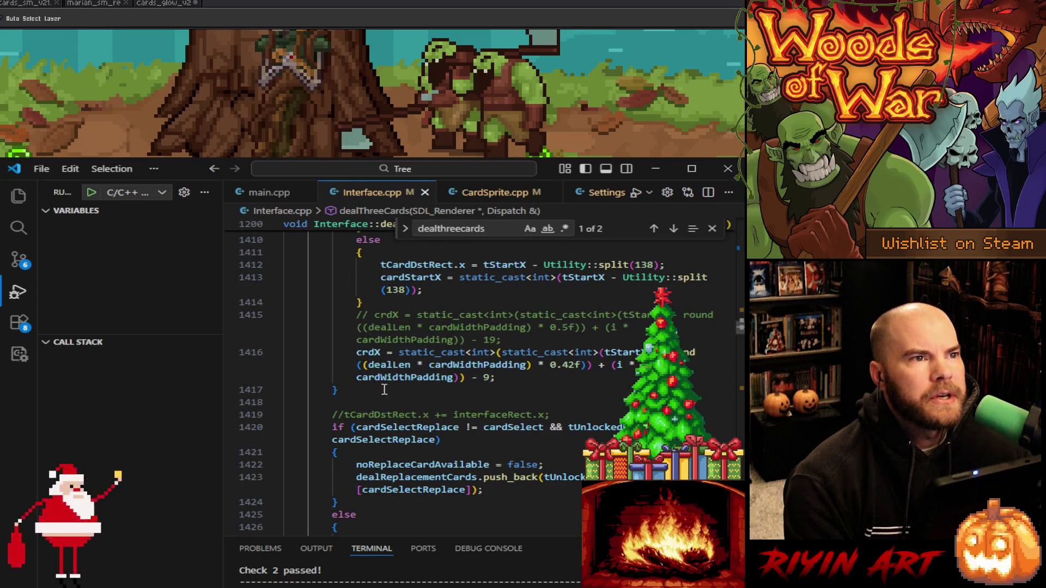
scroll(393, 402, down, 3)
scroll(393, 402, down, 4)
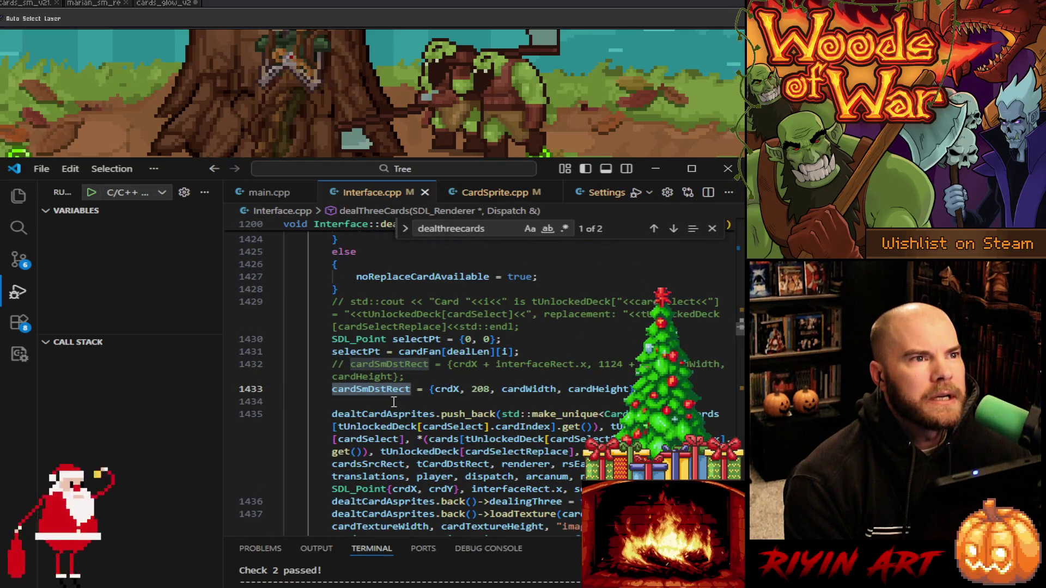
scroll(393, 402, up, 5)
double_click(370, 291)
Search crdX back to its declaration and select the crdY value 227
key(ctrl+f)
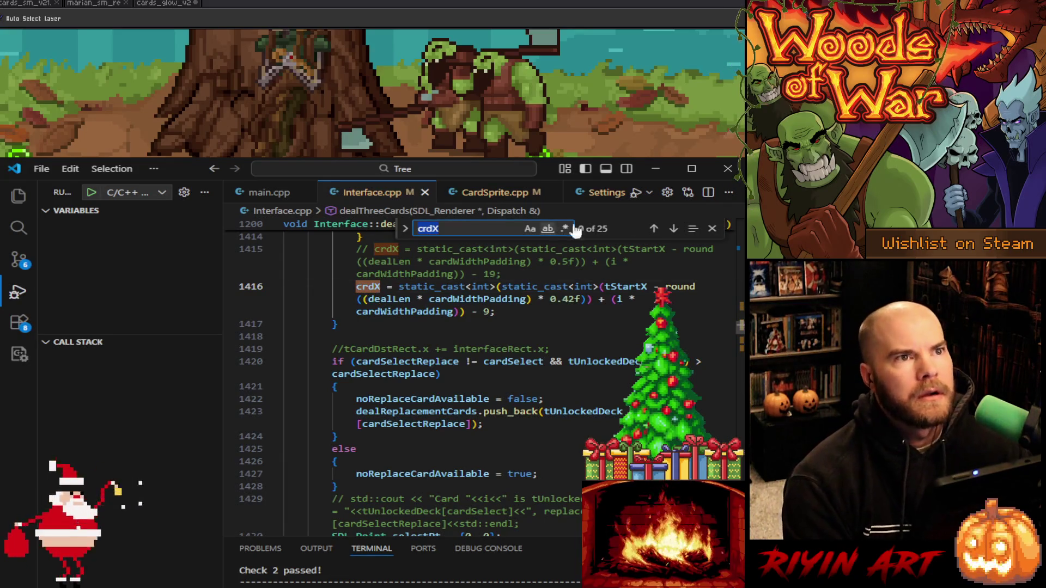
click(654, 229)
click(654, 229)
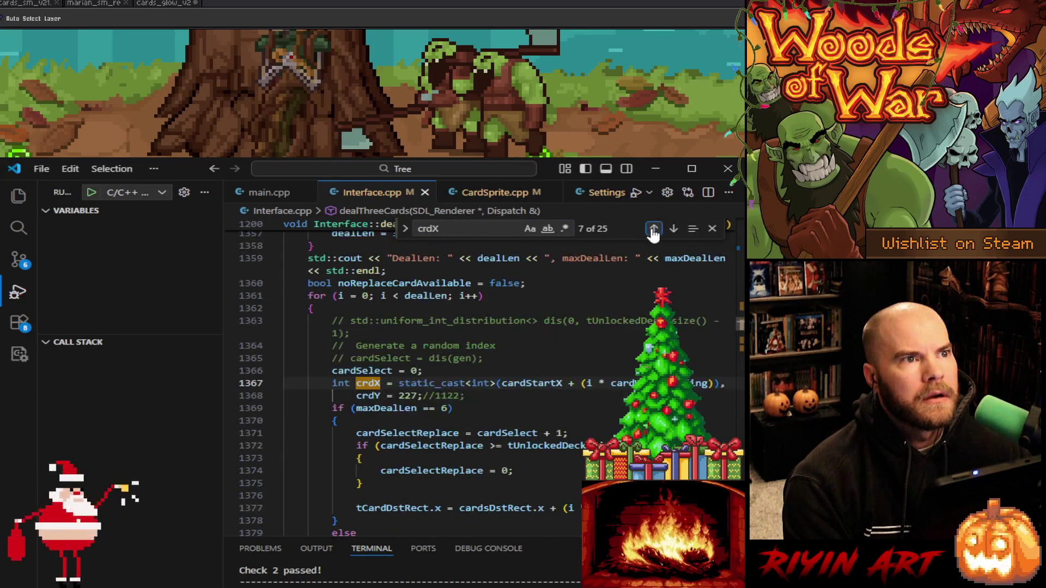
double_click(407, 396)
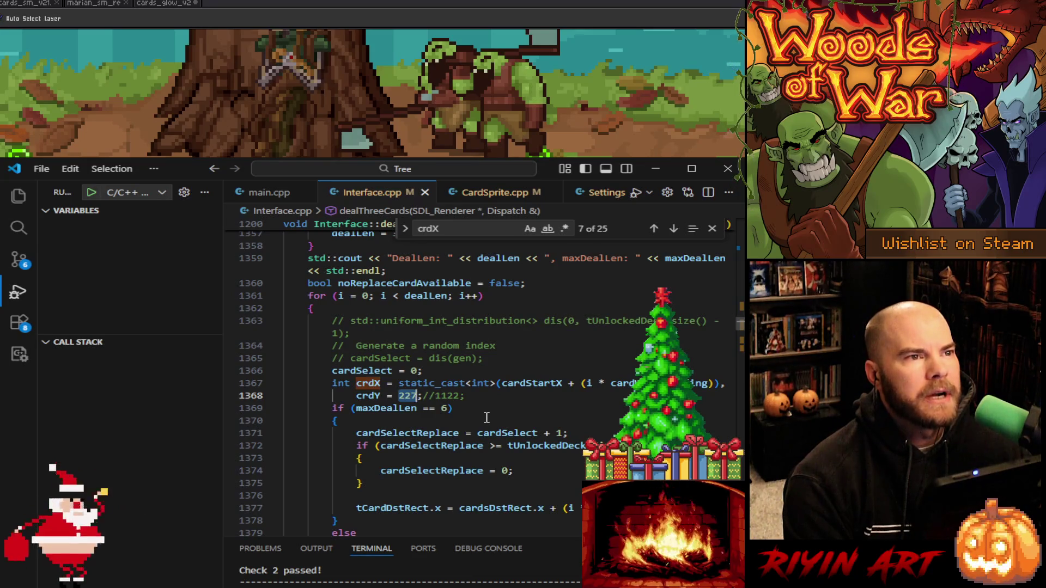
Search for crdY, hide the debug variables panel, and step to its replaceCard occurrence
double_click(368, 395)
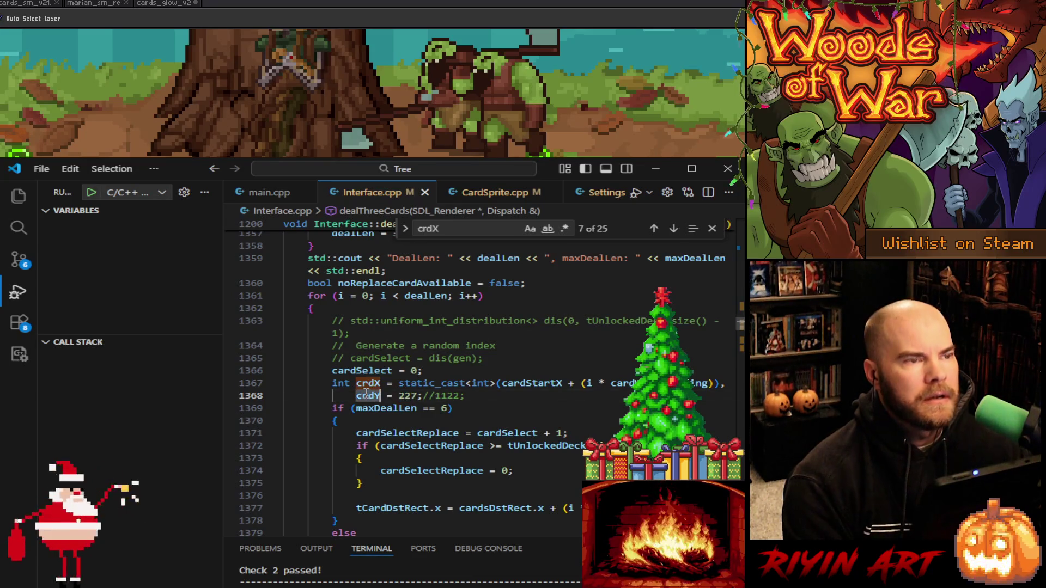
key(ctrl+f)
key(Return)
key(Return)
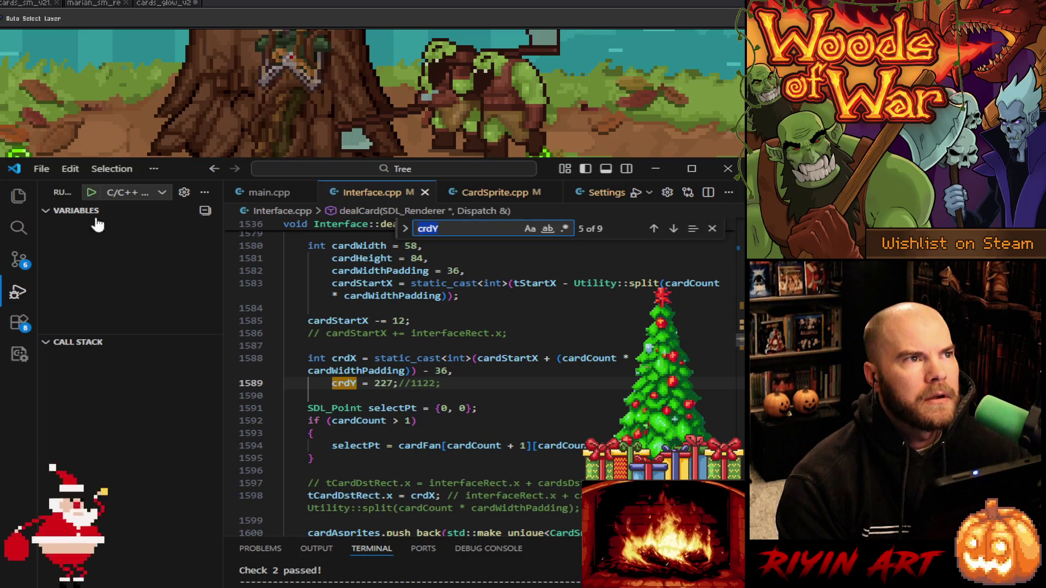
click(16, 292)
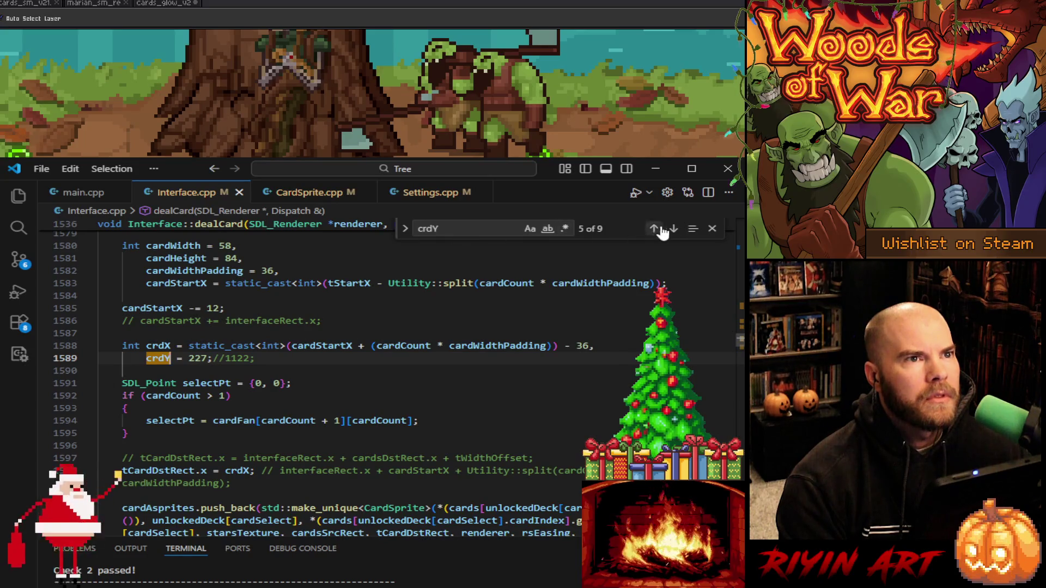
click(674, 229)
click(674, 229)
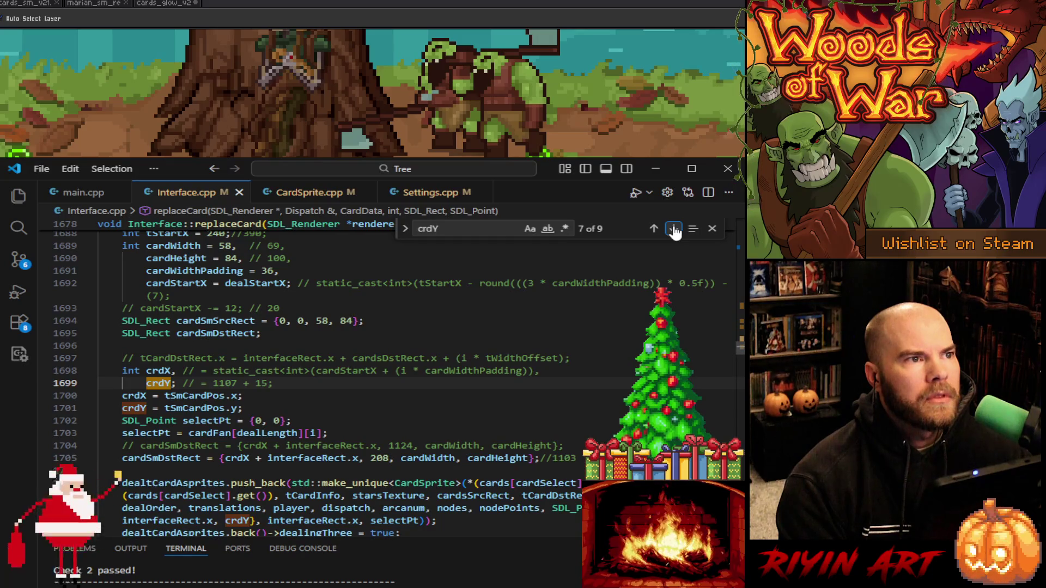
Highlight tSmCardPos uses, then cycle through the remaining crdY matches to line 1435
click(207, 408)
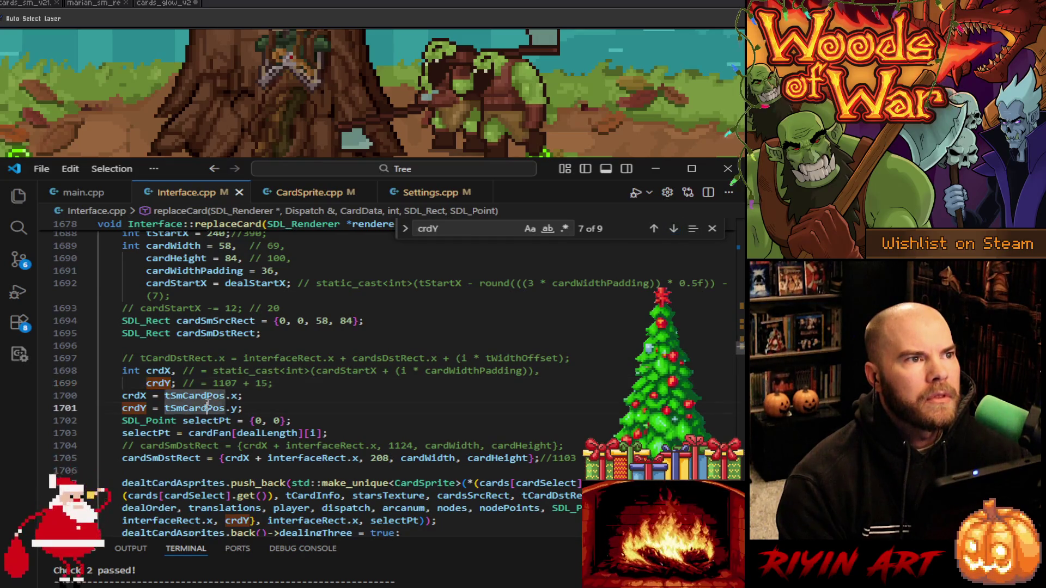
scroll(281, 424, up, 4)
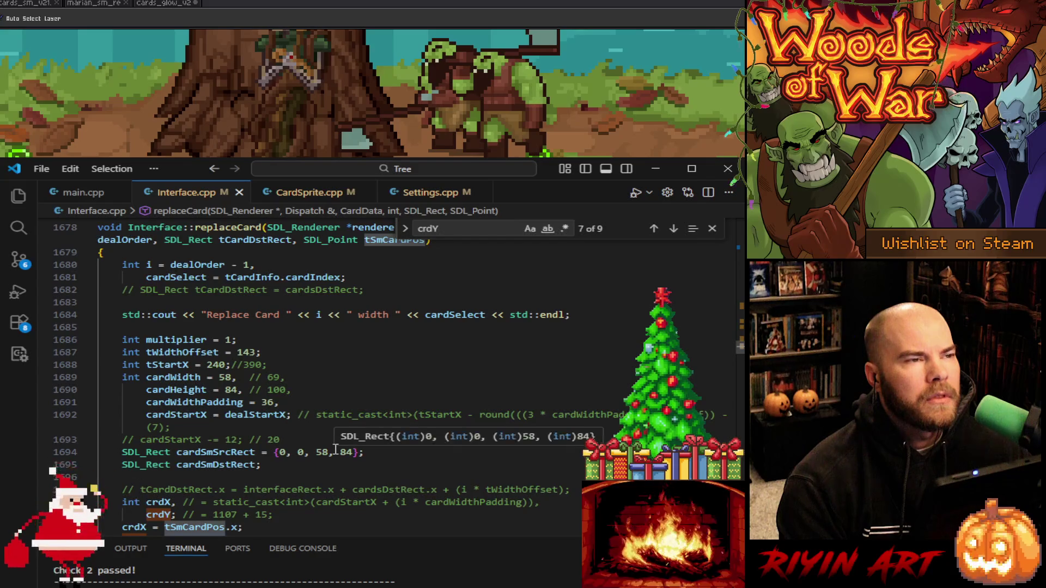
scroll(335, 449, down, 4)
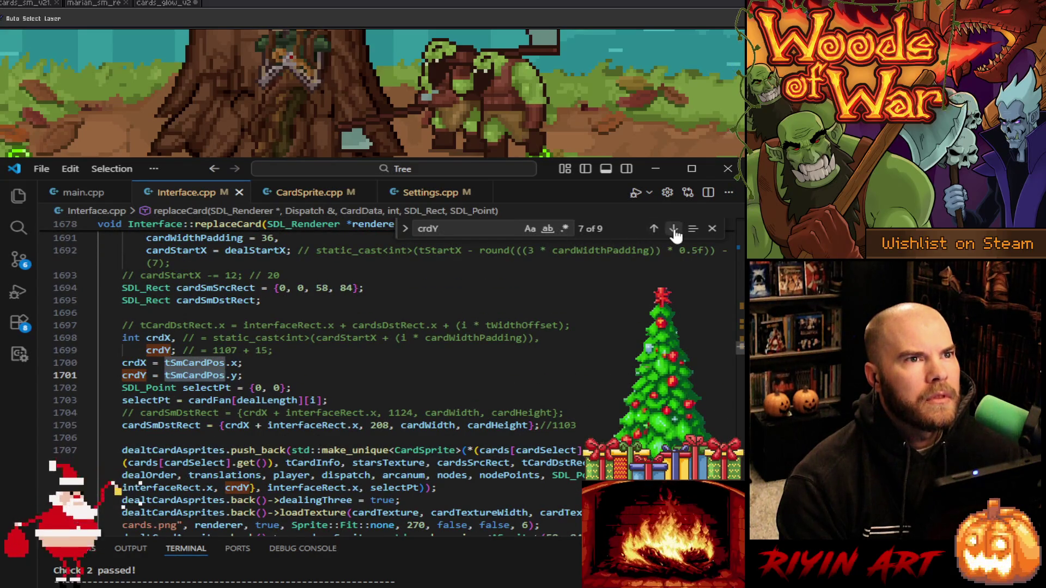
click(673, 229)
click(674, 229)
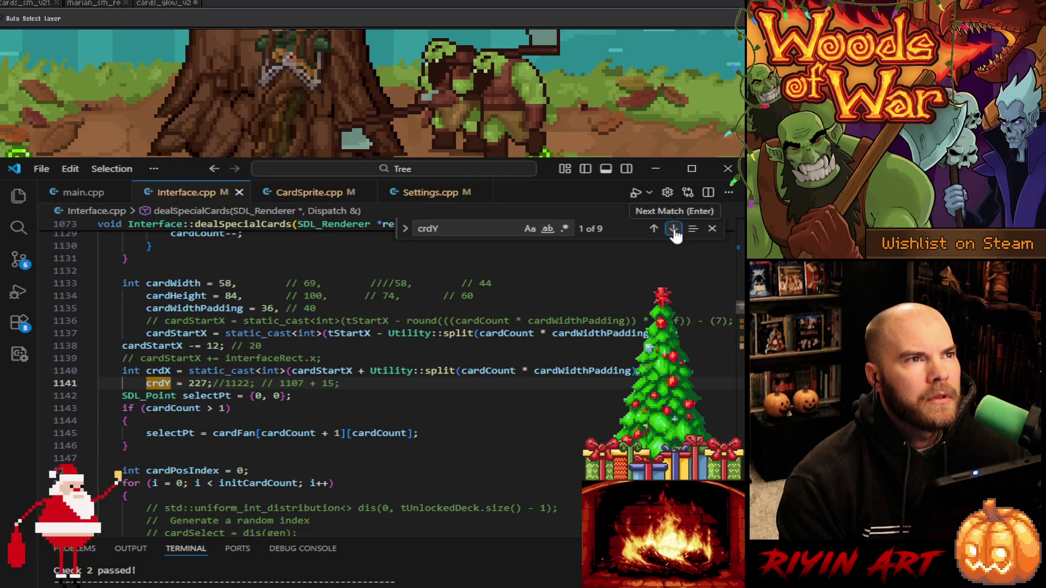
click(673, 229)
click(674, 229)
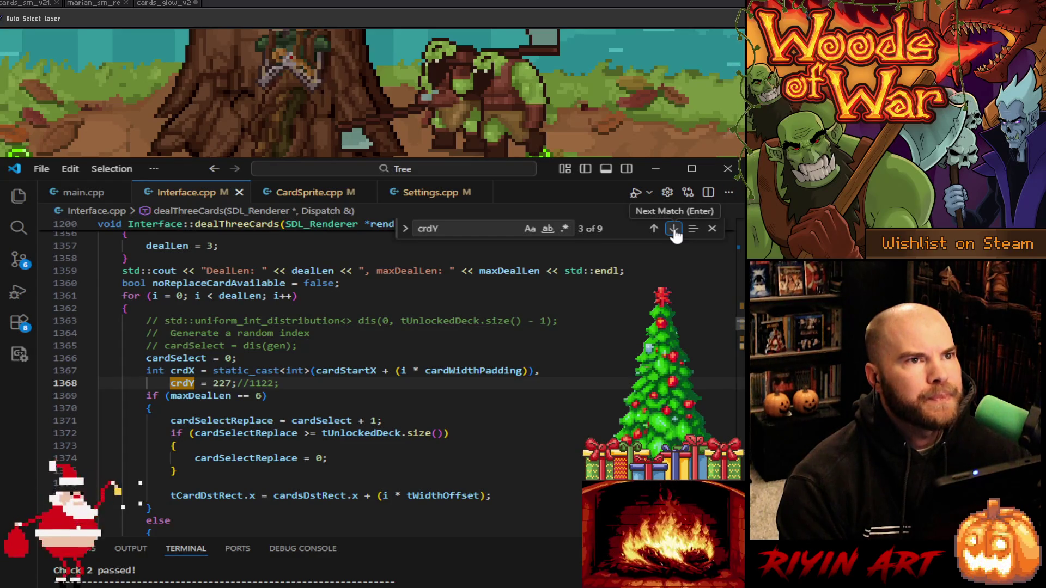
click(673, 229)
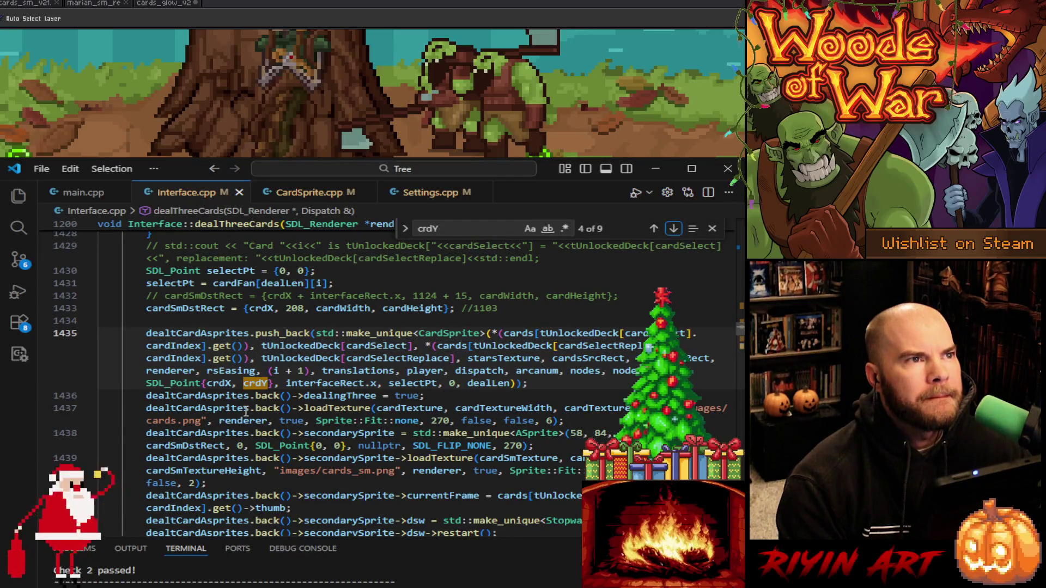
Search cardSmDstRect through its dealCard use and following match, then show CardSprite.cpp
double_click(182, 307)
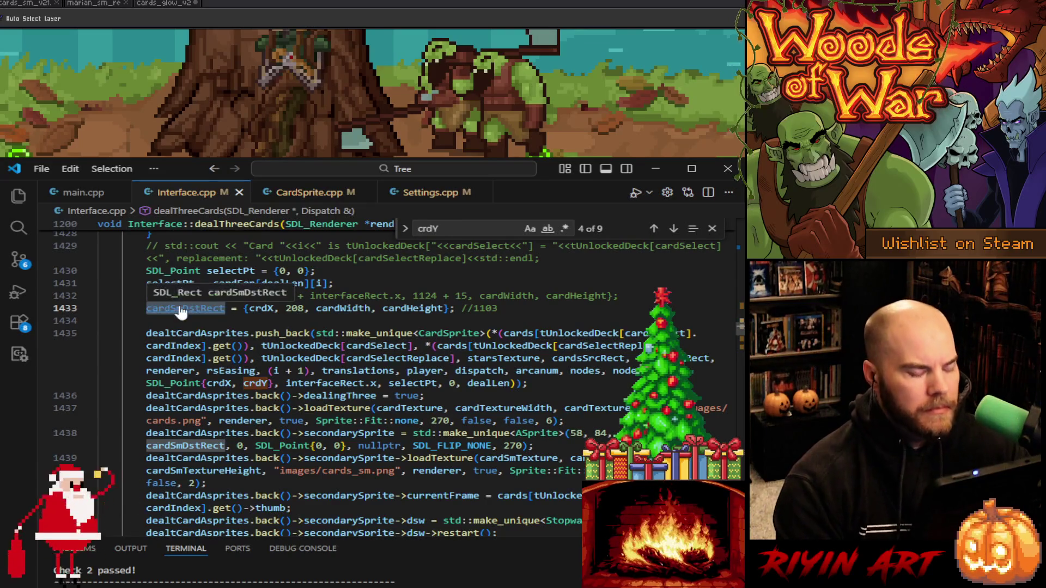
key(ctrl+f)
key(Return)
key(Return)
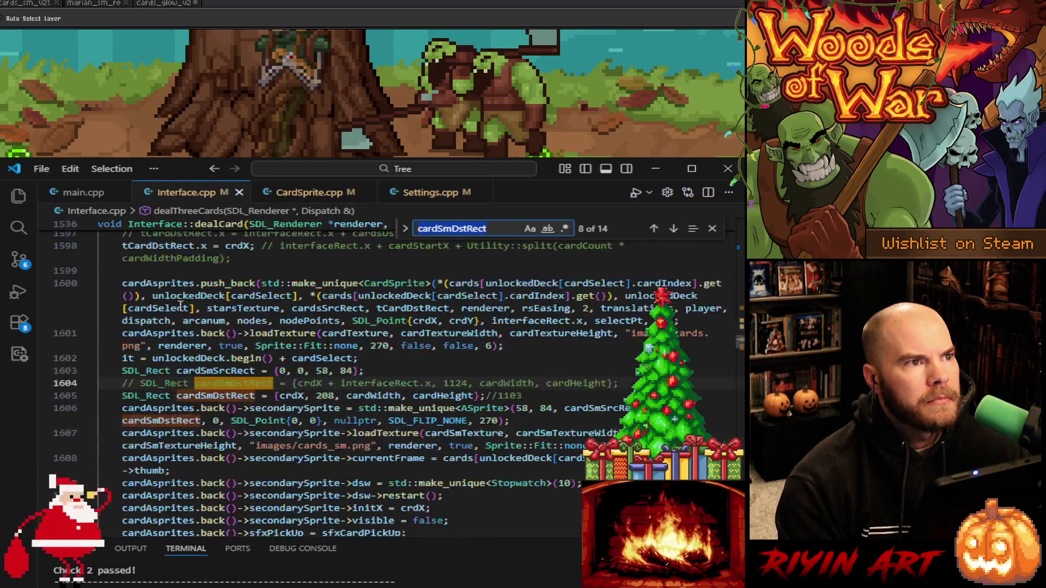
key(Return)
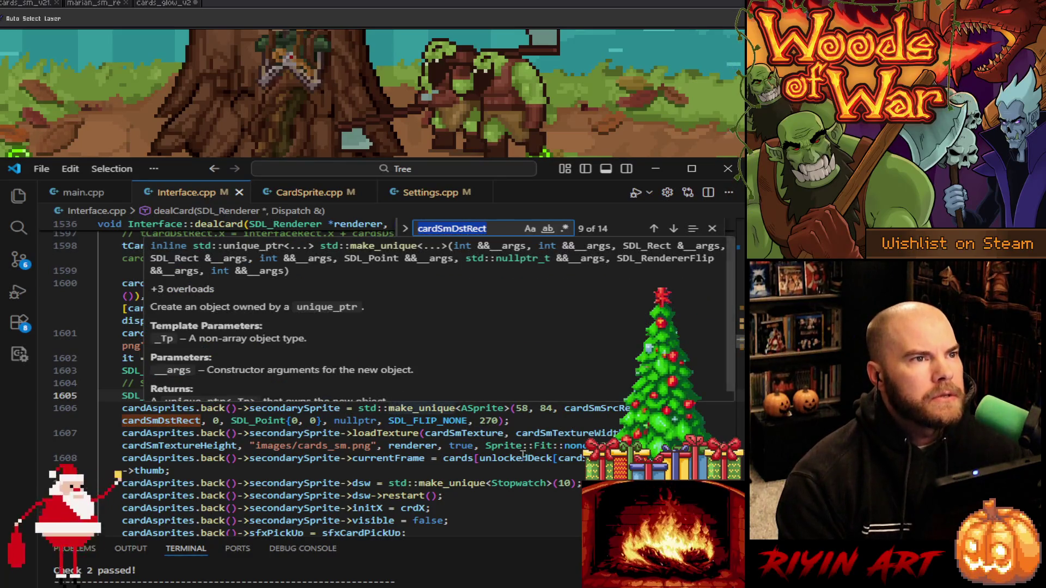
click(300, 196)
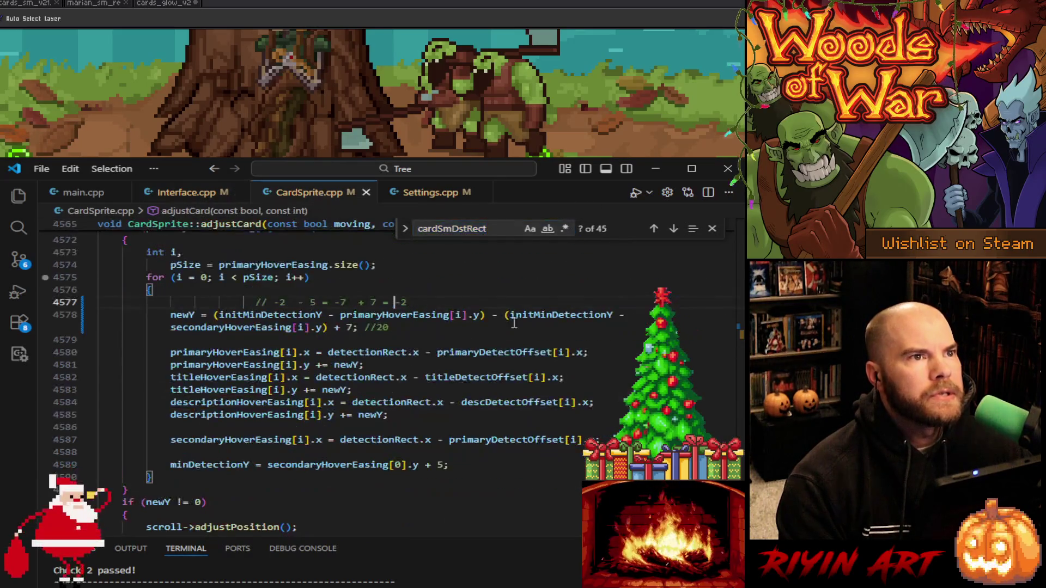
double_click(456, 231)
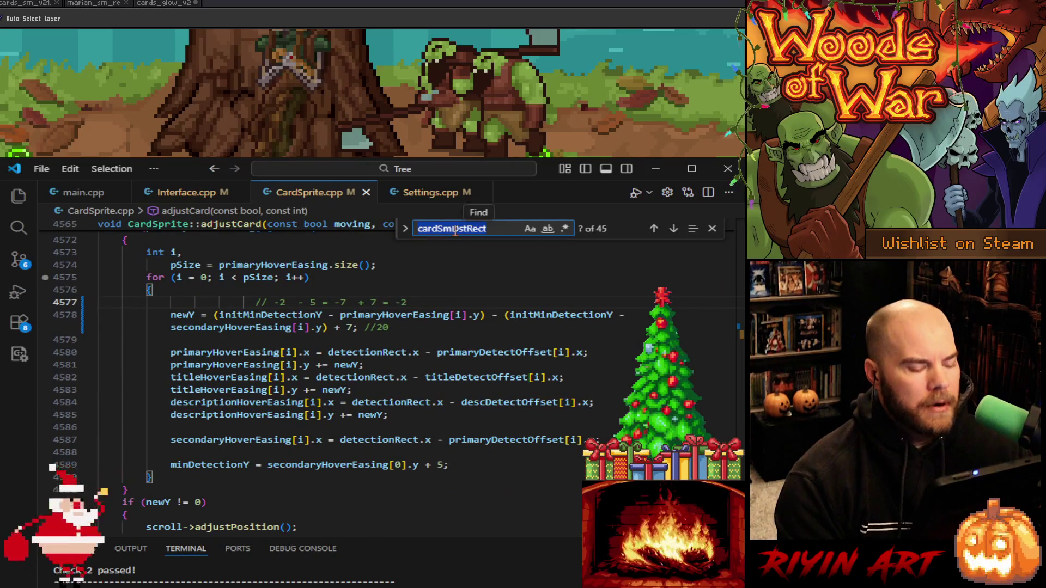
text(createeasing)
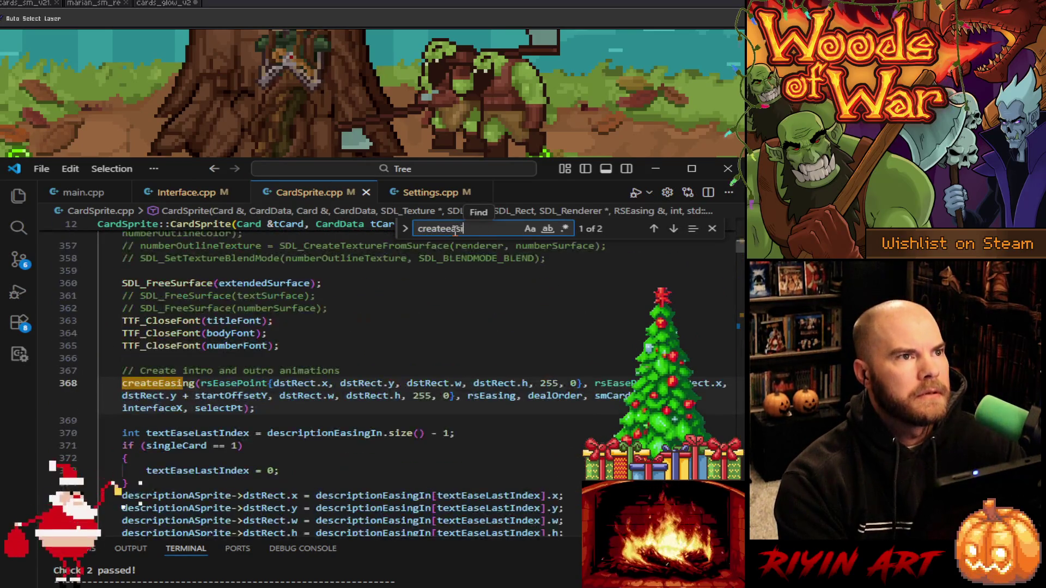
key(Return)
scroll(390, 352, down, 20)
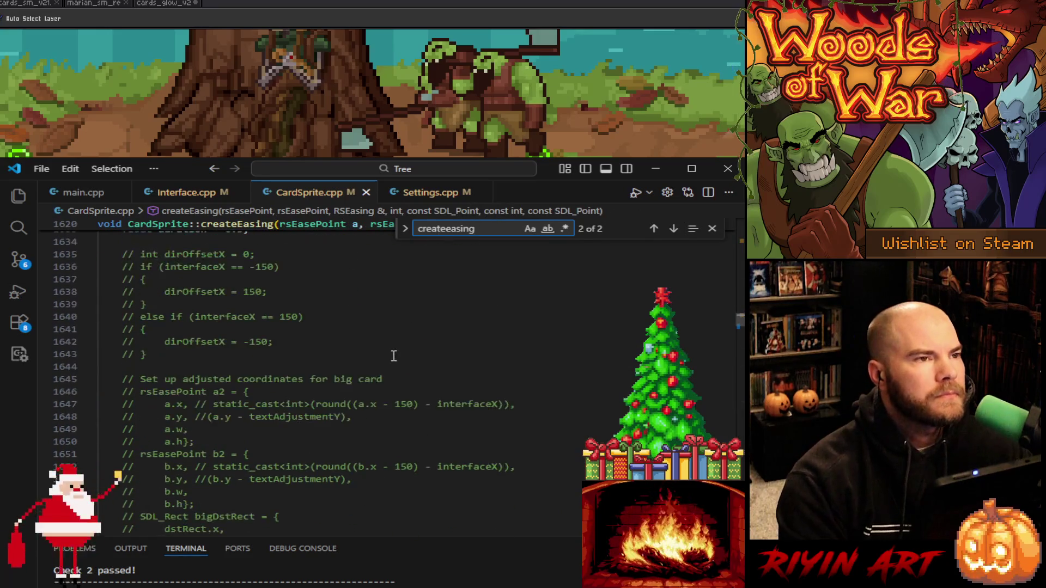
scroll(386, 347, down, 8)
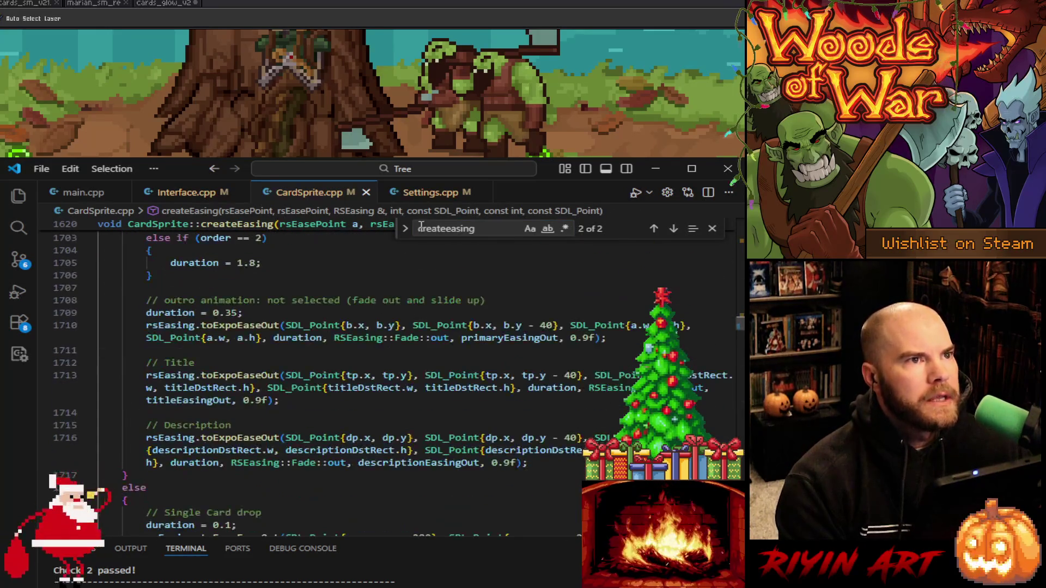
double_click(438, 228)
text(seco)
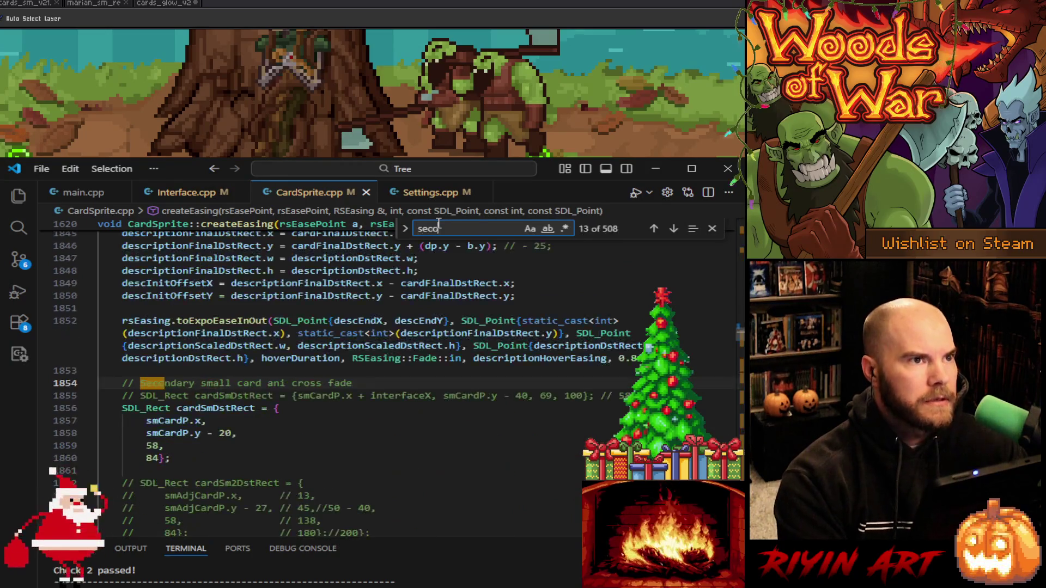
text(ndaryeasing)
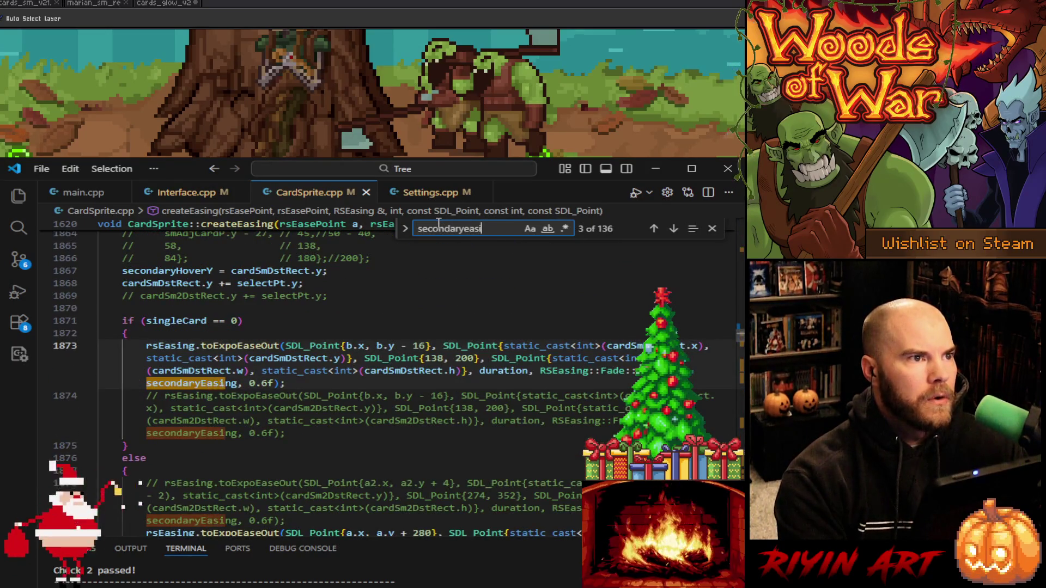
scroll(334, 336, down, 2)
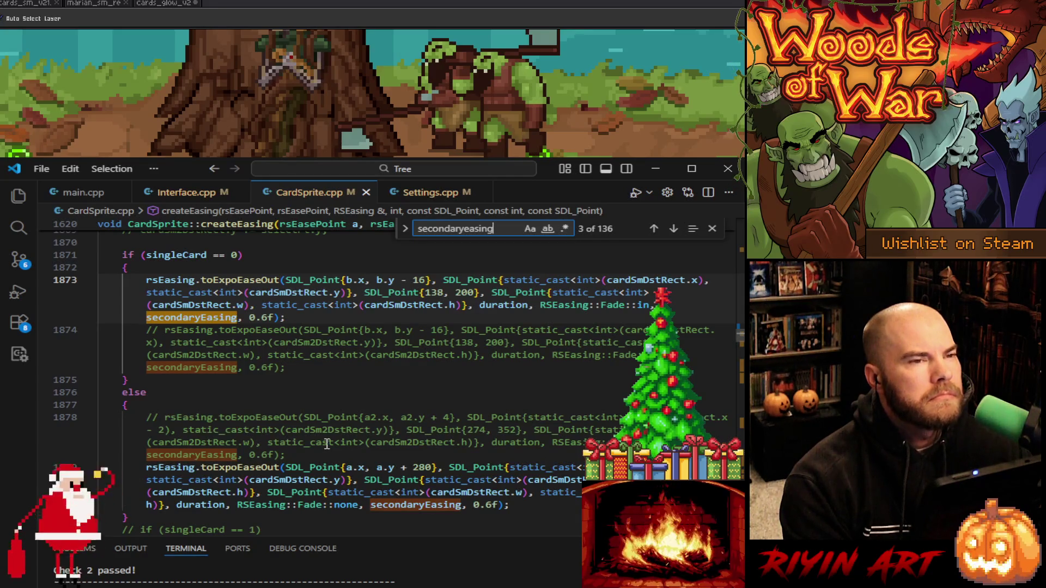
click(301, 478)
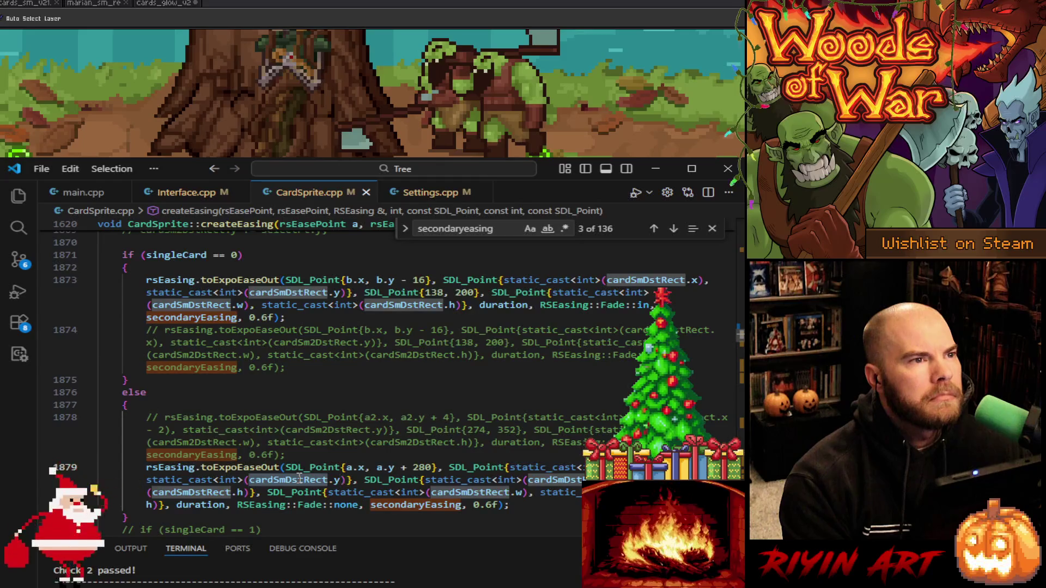
scroll(299, 478, down, 8)
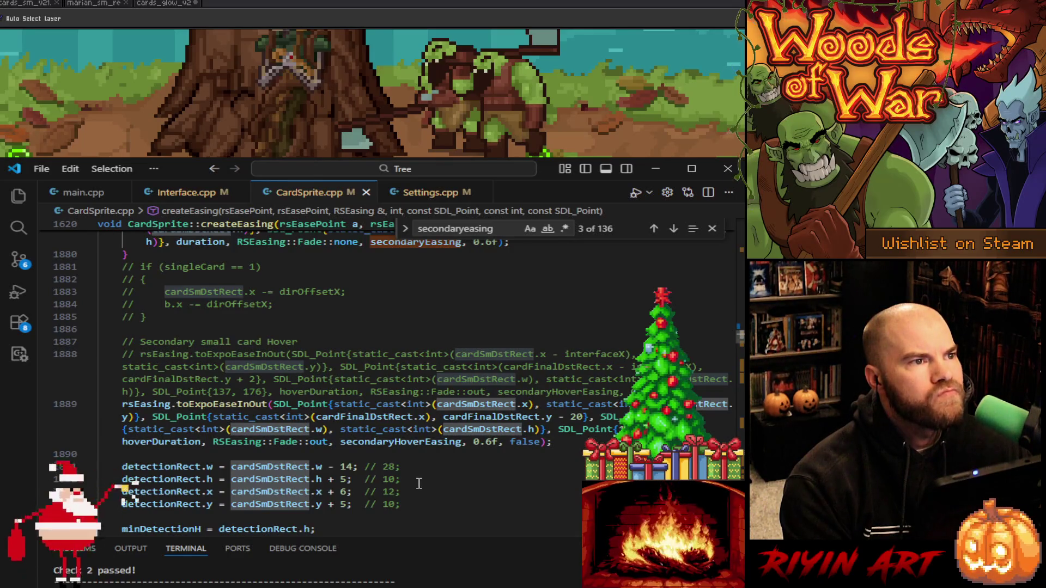
scroll(419, 483, down, 6)
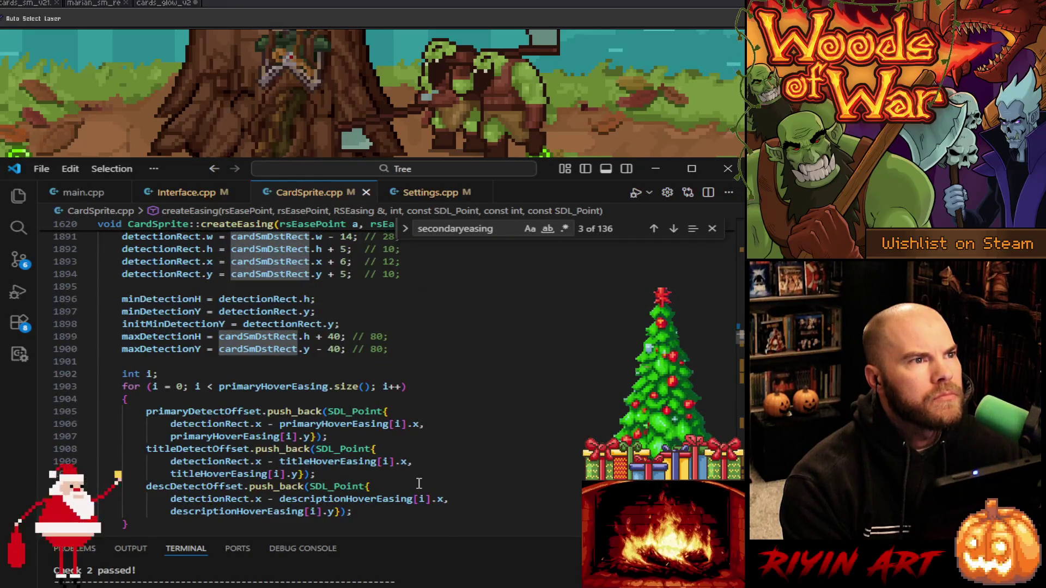
scroll(419, 483, down, 3)
scroll(419, 484, down, 3)
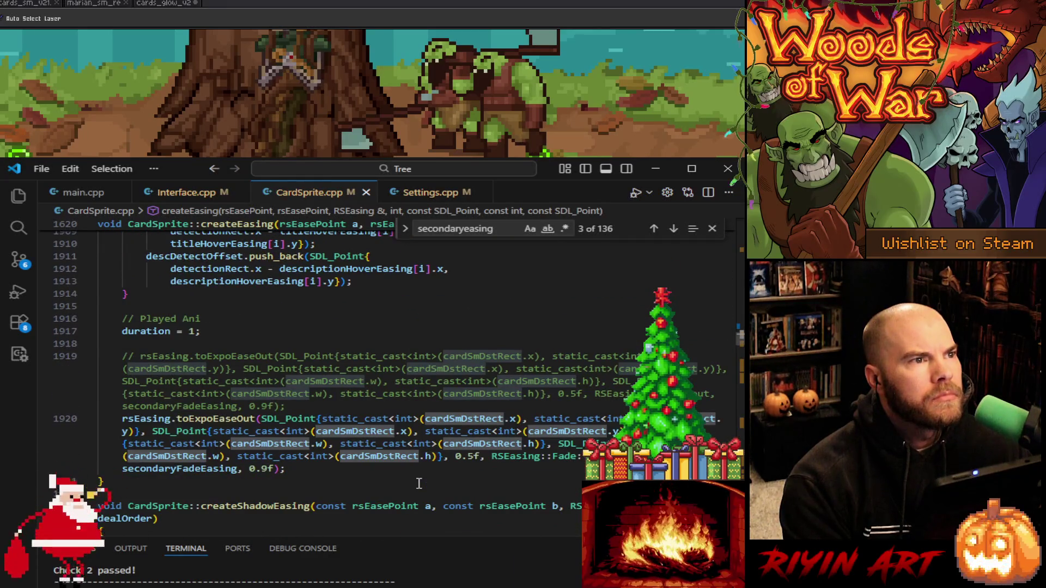
scroll(419, 483, up, 1)
scroll(419, 483, down, 1)
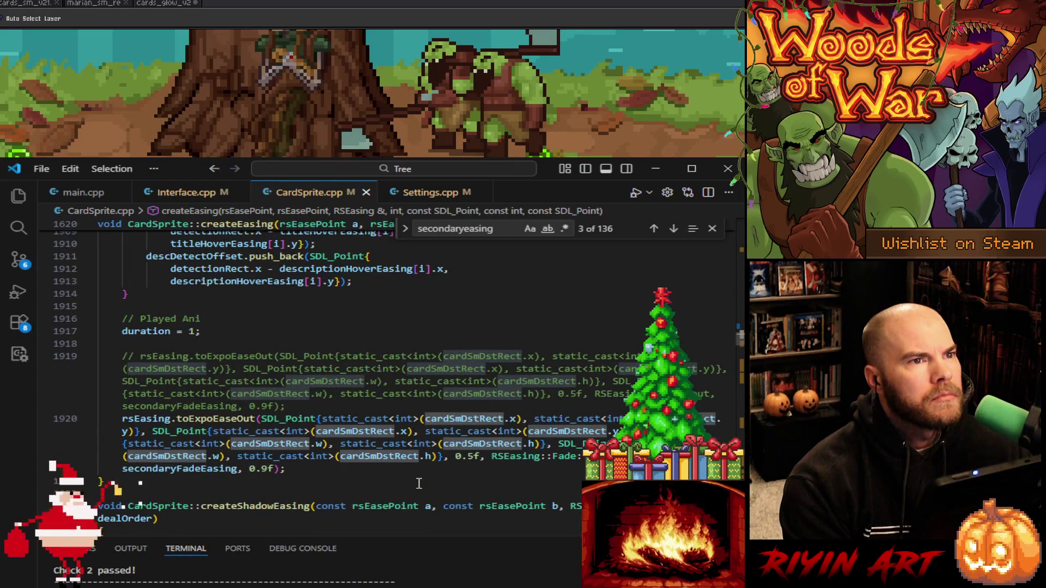
scroll(418, 483, up, 15)
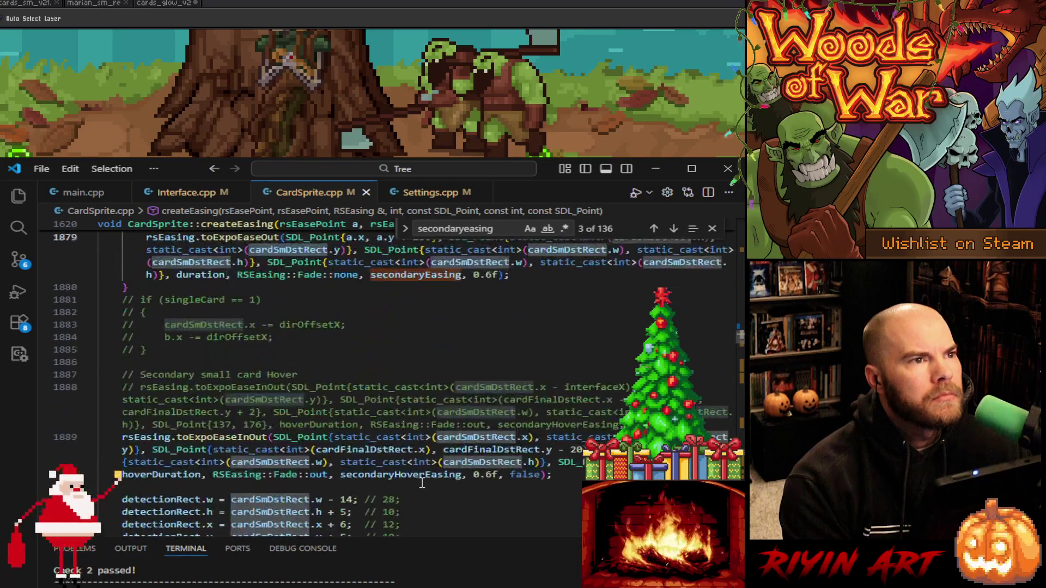
scroll(420, 509, up, 6)
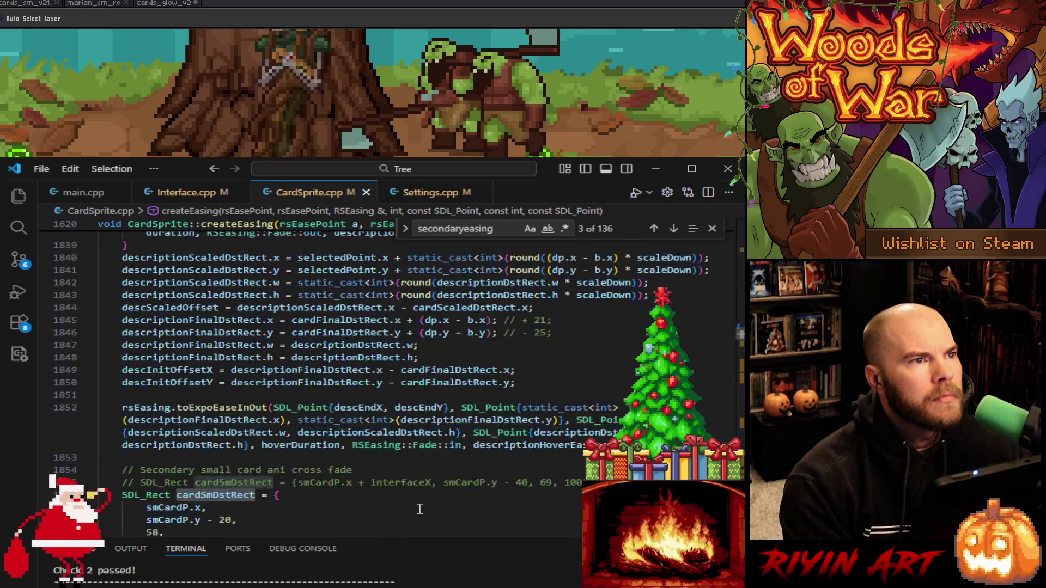
scroll(420, 509, down, 6)
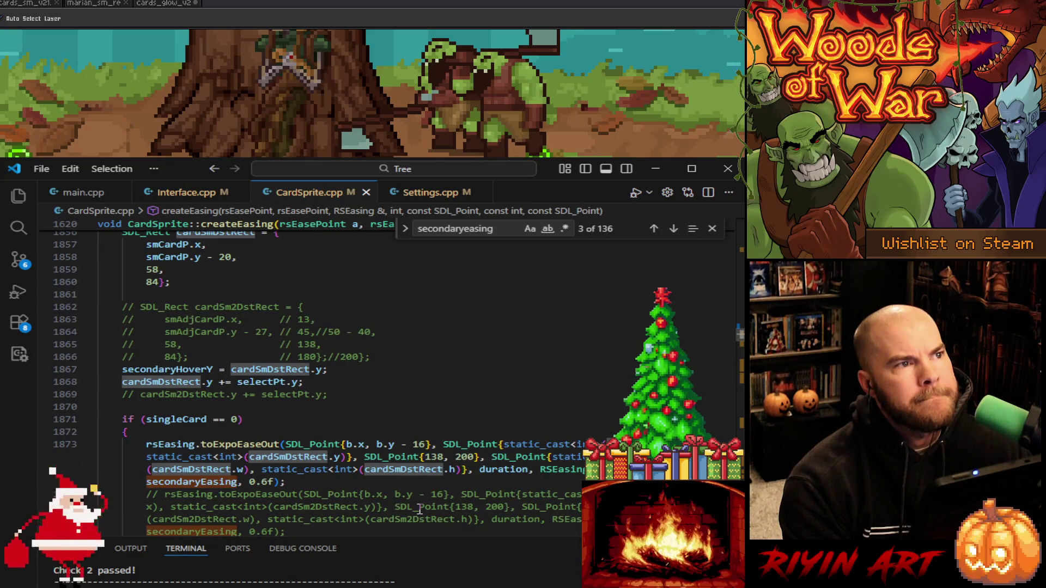
mouse_move(166, 385)
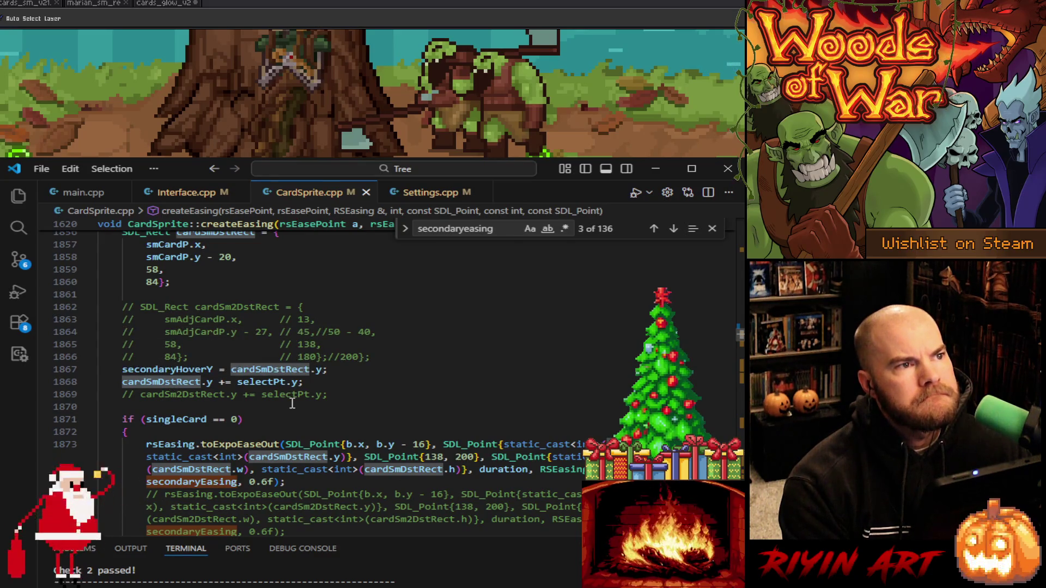
scroll(292, 404, up, 5)
scroll(296, 431, down, 7)
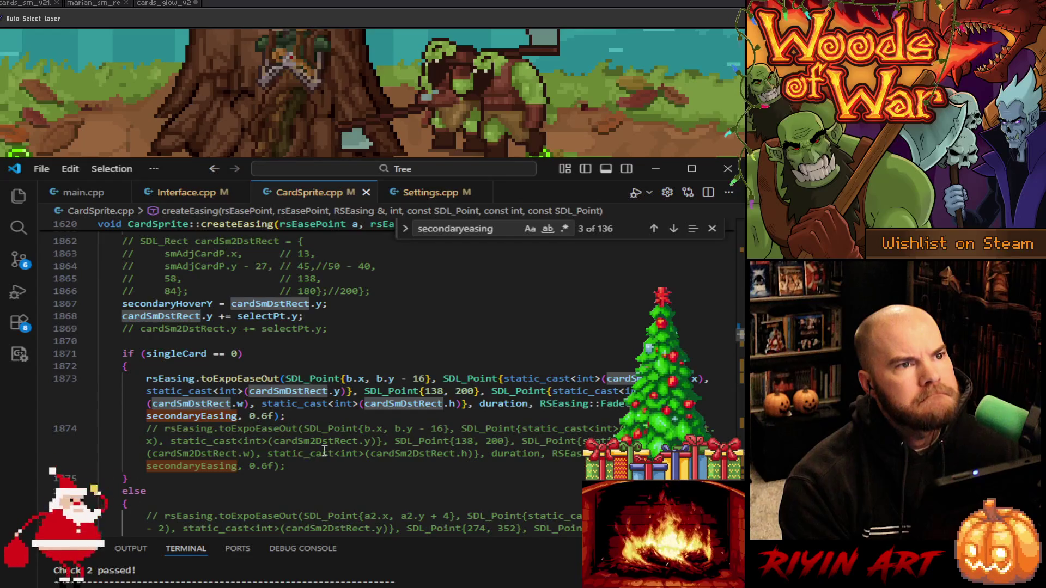
scroll(325, 450, up, 9)
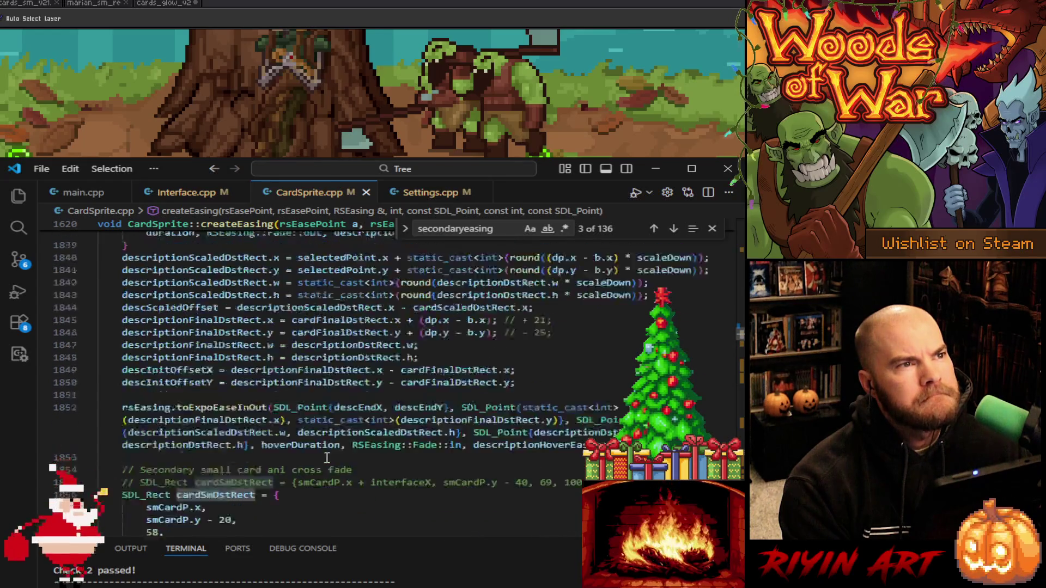
scroll(327, 459, up, 7)
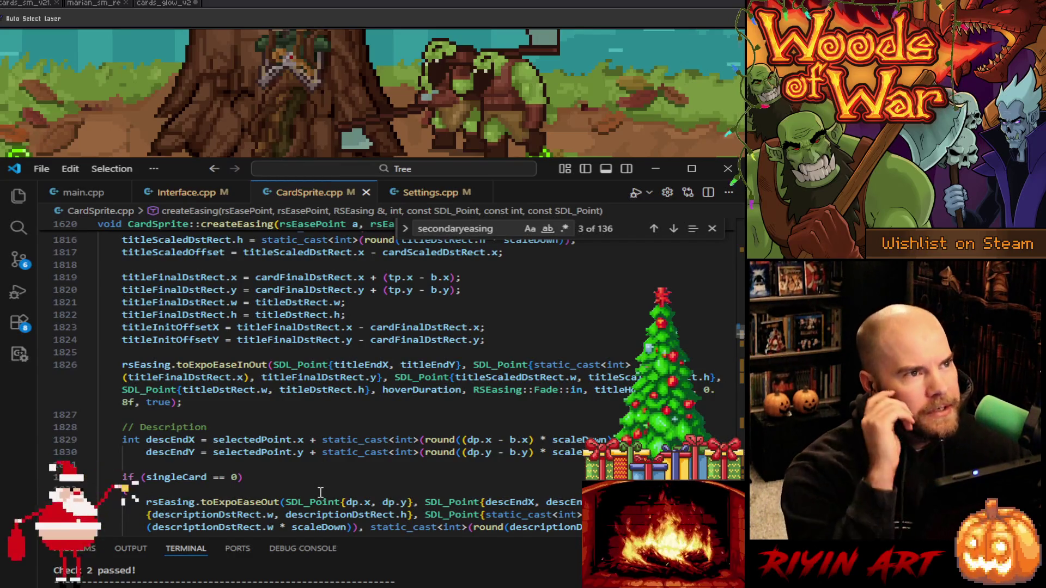
scroll(320, 492, up, 3)
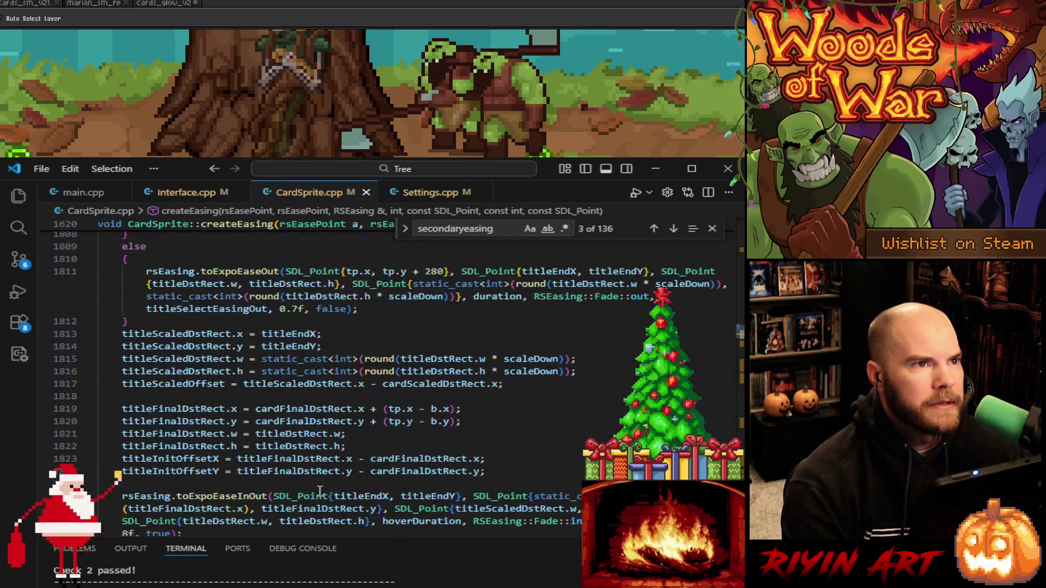
scroll(320, 492, up, 3)
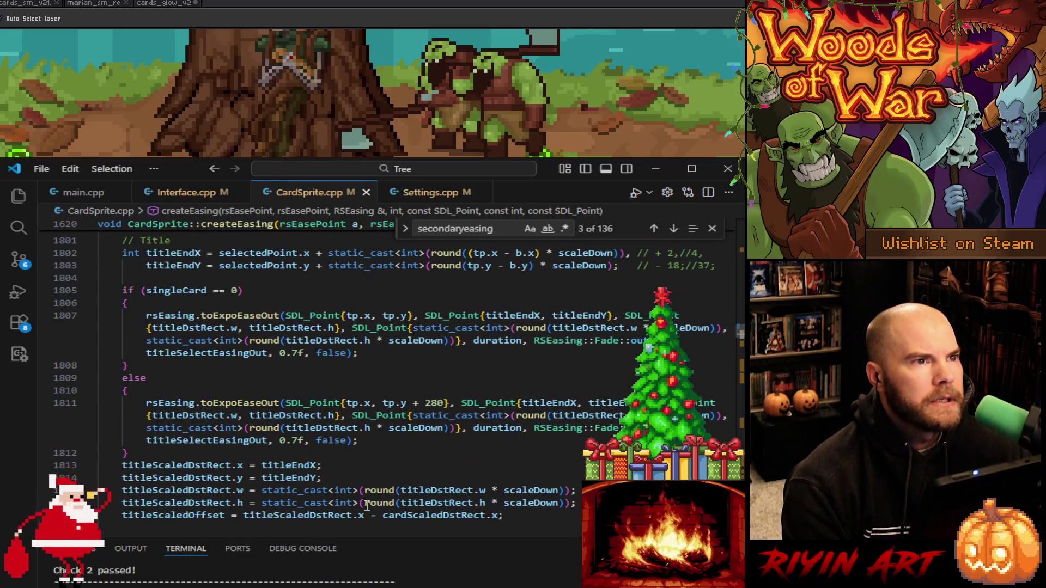
scroll(377, 485, up, 3)
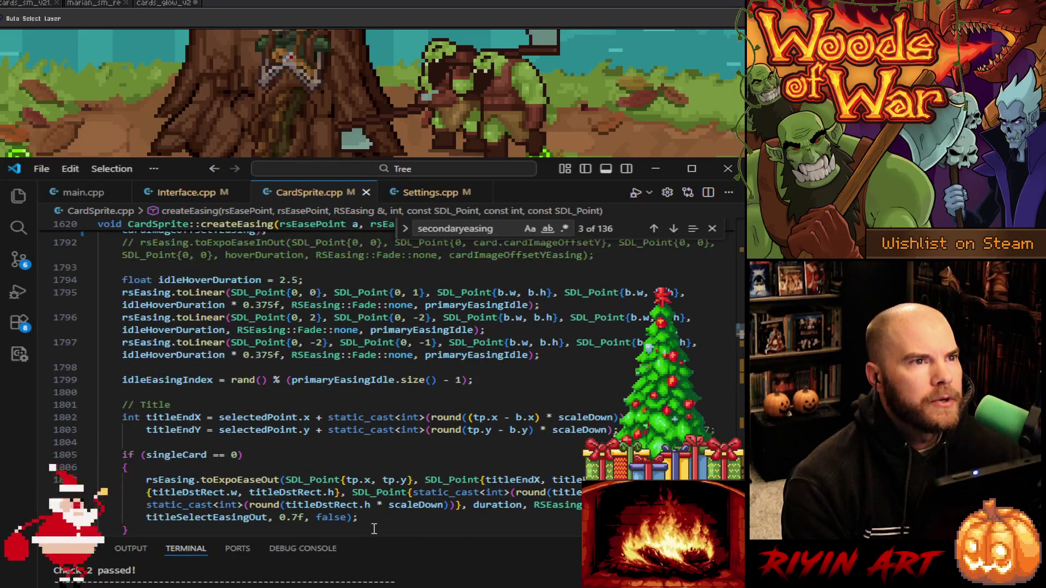
scroll(375, 526, up, 5)
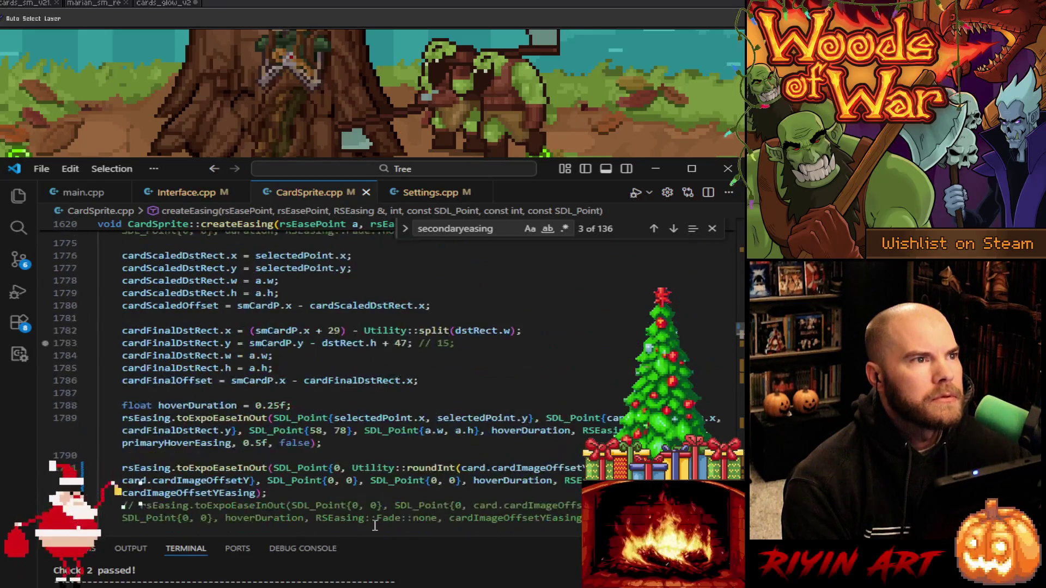
scroll(375, 526, down, 5)
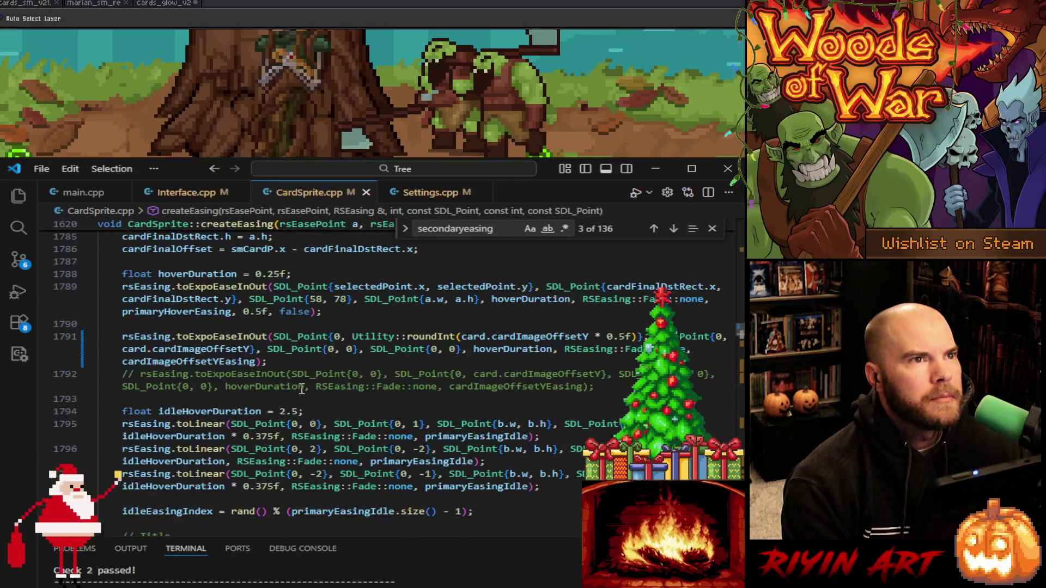
scroll(297, 389, up, 6)
scroll(238, 440, down, 20)
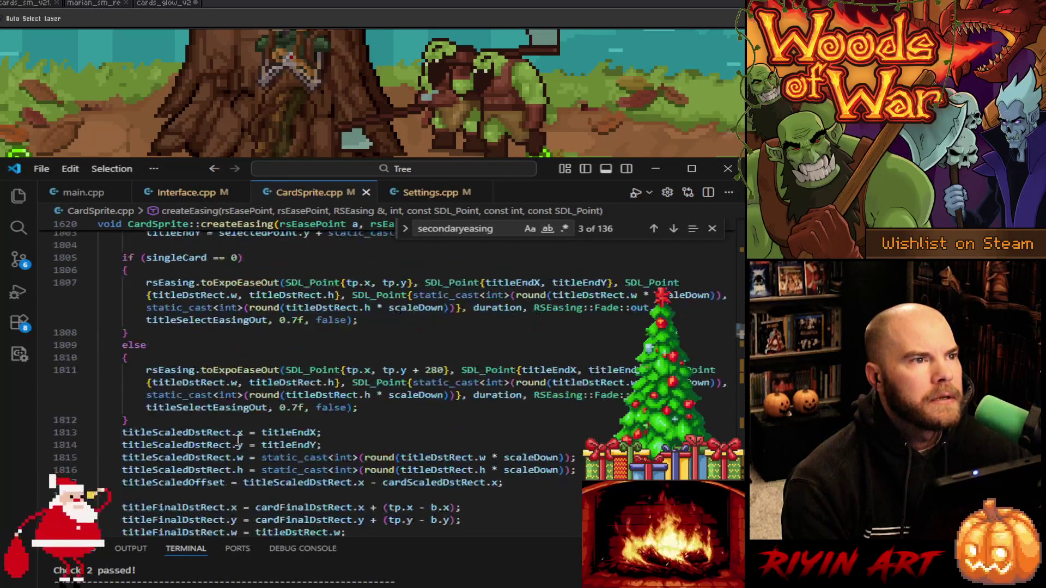
scroll(237, 441, down, 6)
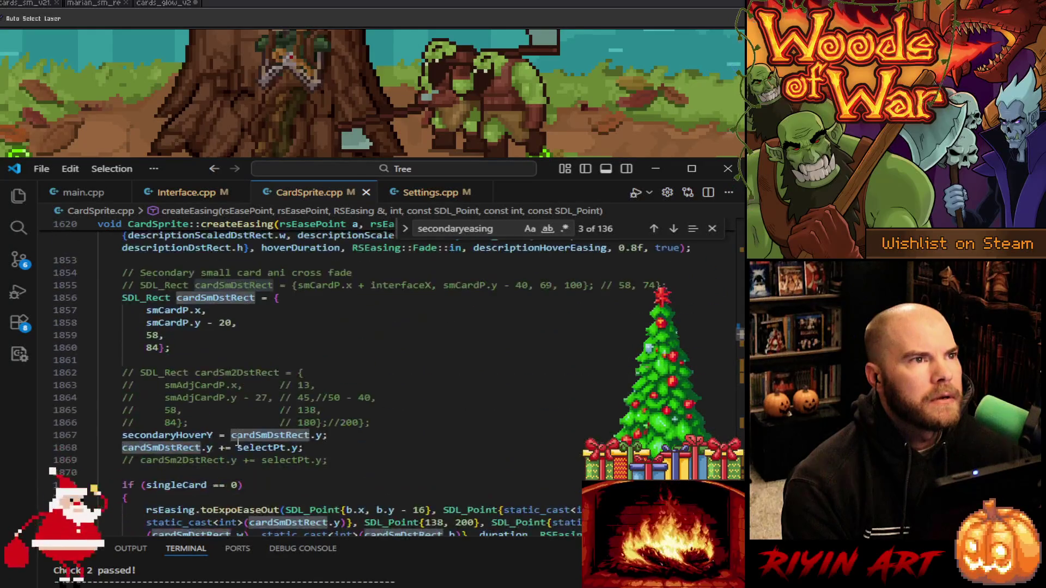
Search cardSmDstRect and jump back to its definition
double_click(276, 434)
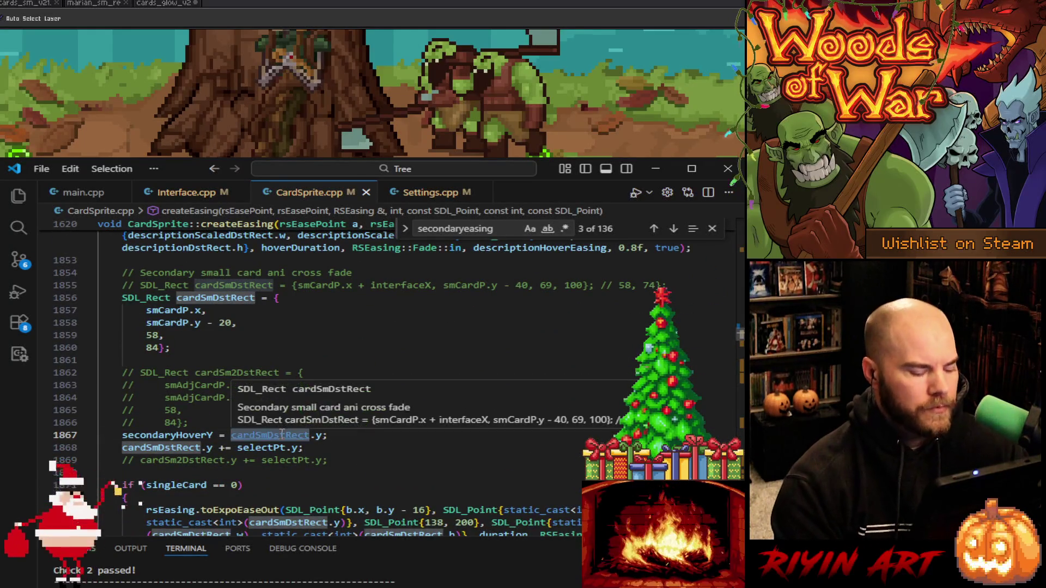
key(ctrl+f)
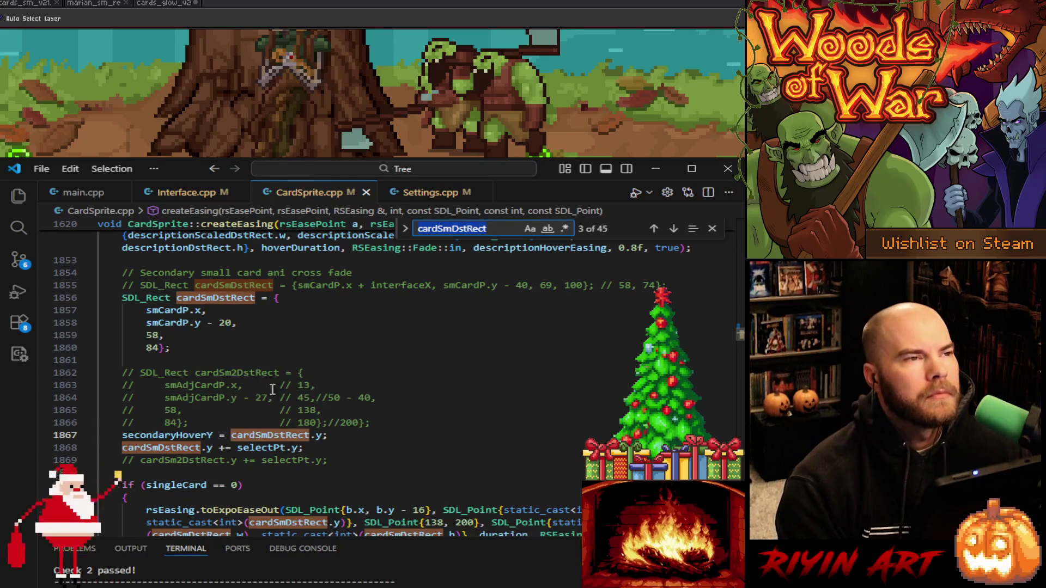
click(654, 229)
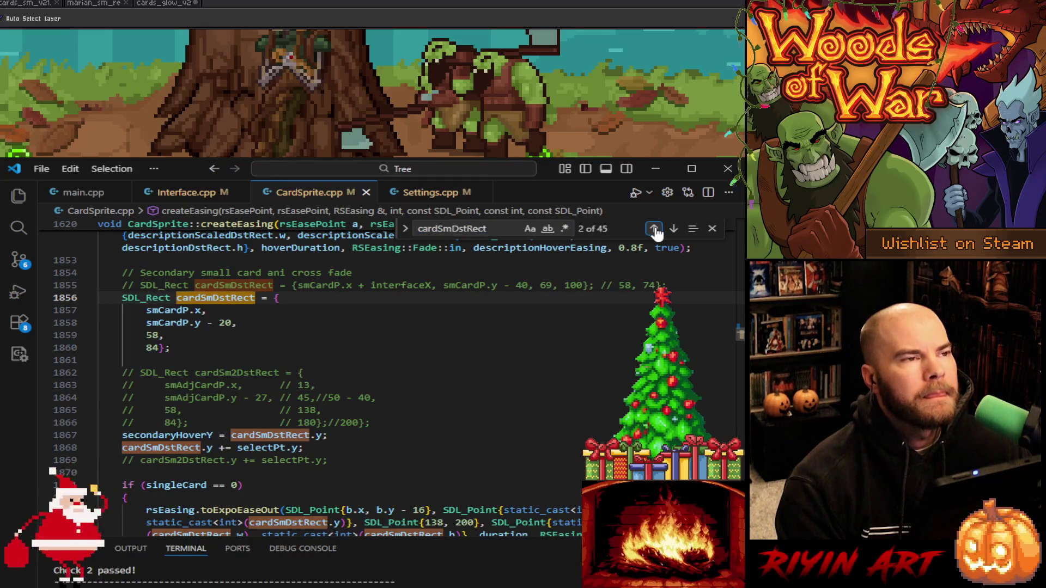
Trace smCardP backwards through its uses to the createEasing parameters
double_click(166, 321)
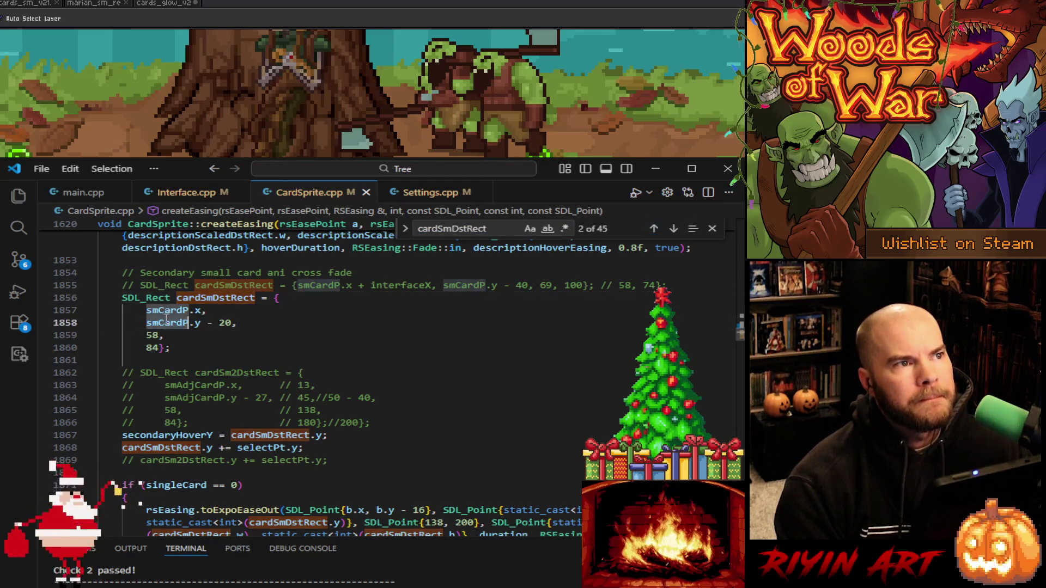
key(ctrl+f)
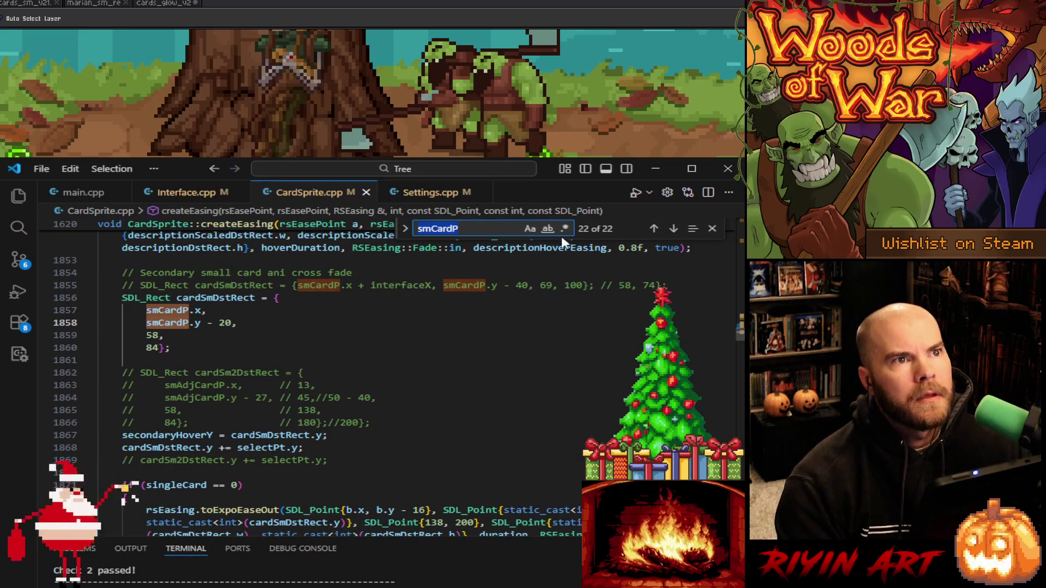
click(653, 229)
click(653, 229)
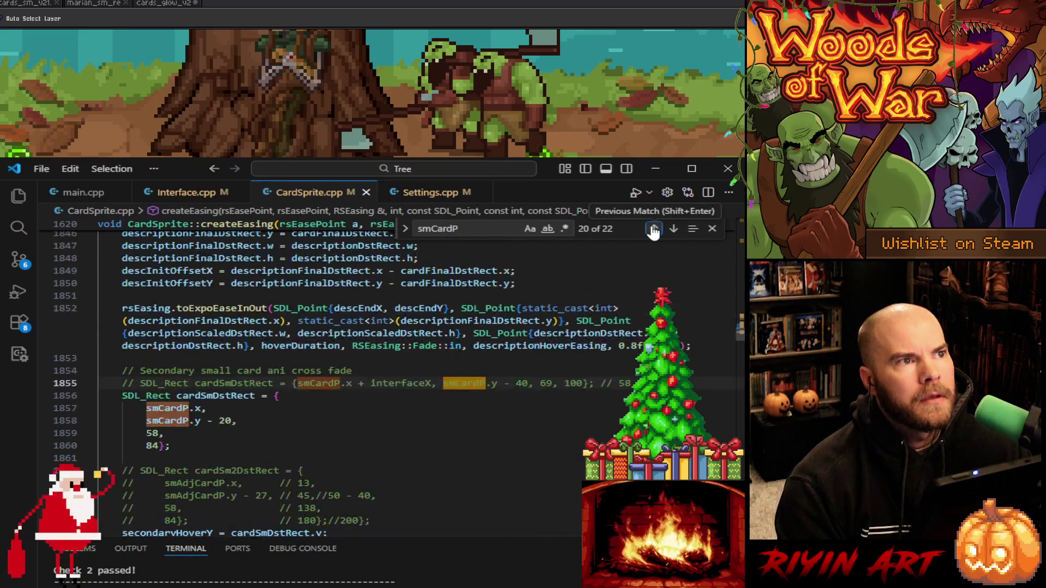
click(654, 229)
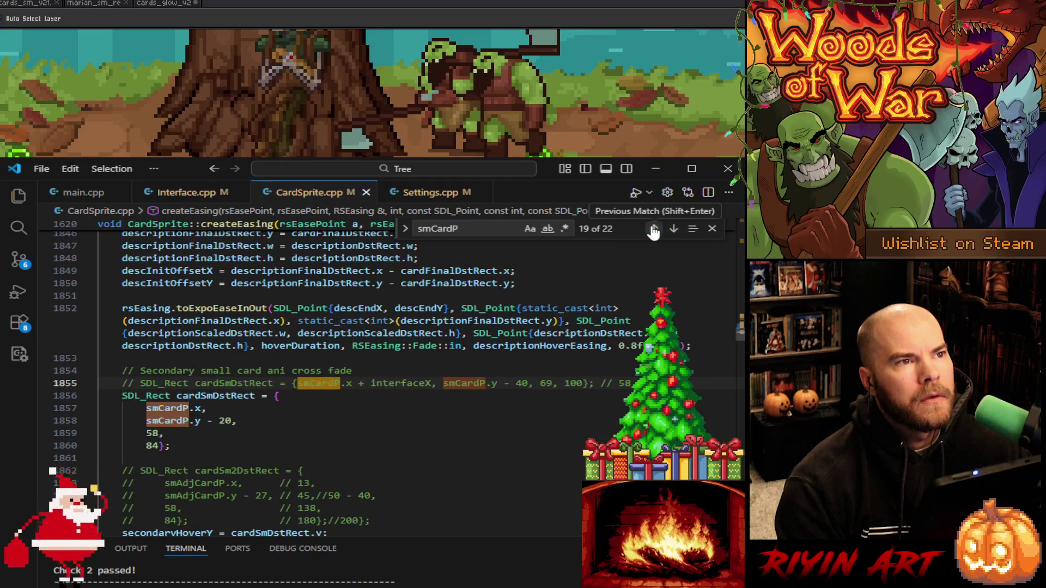
click(654, 228)
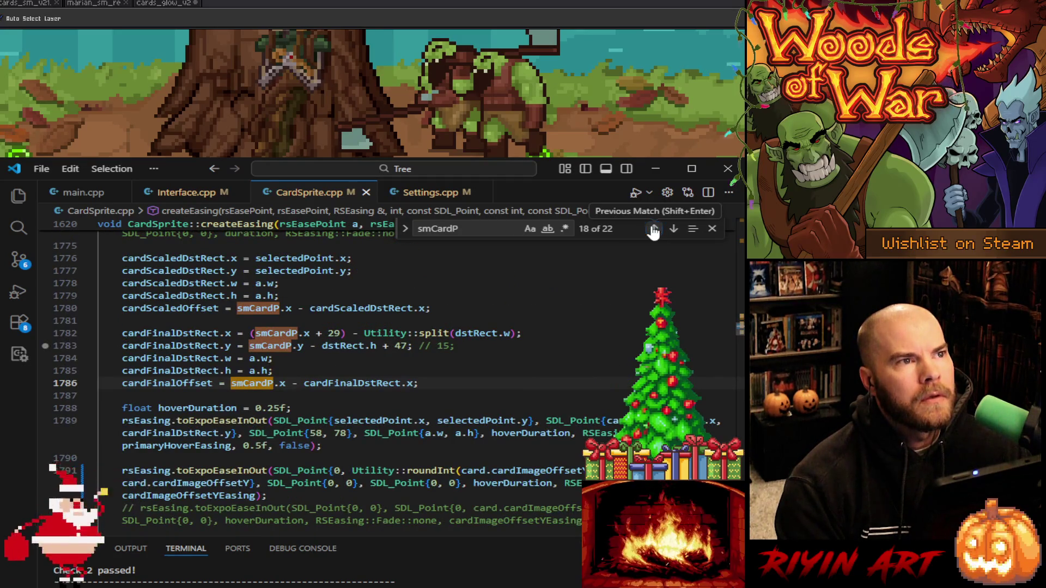
click(653, 229)
click(654, 229)
click(654, 229)
click(654, 229)
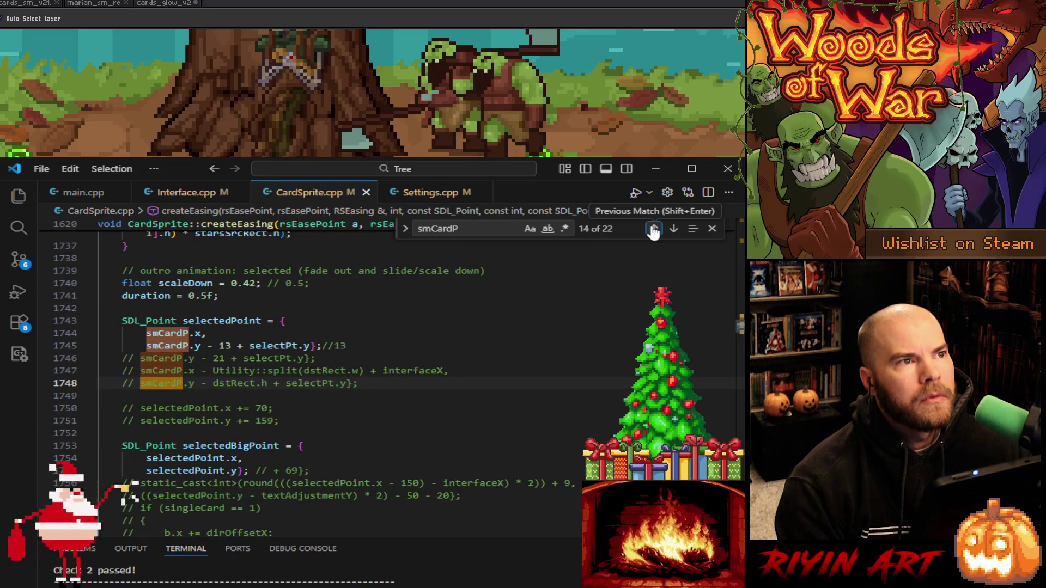
click(654, 229)
click(653, 229)
click(654, 229)
click(654, 229)
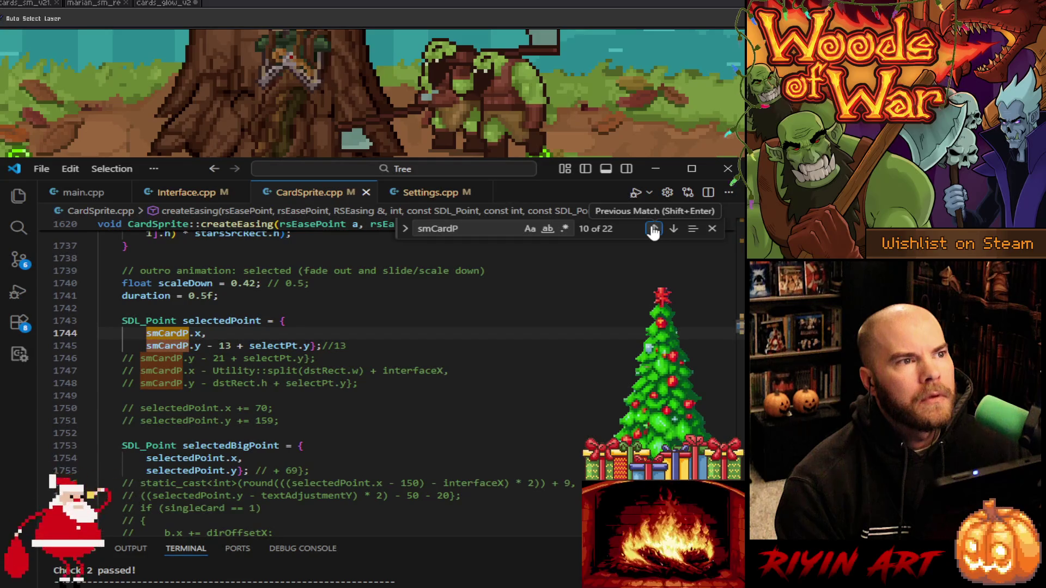
click(653, 228)
click(654, 229)
click(654, 229)
click(654, 229)
click(654, 229)
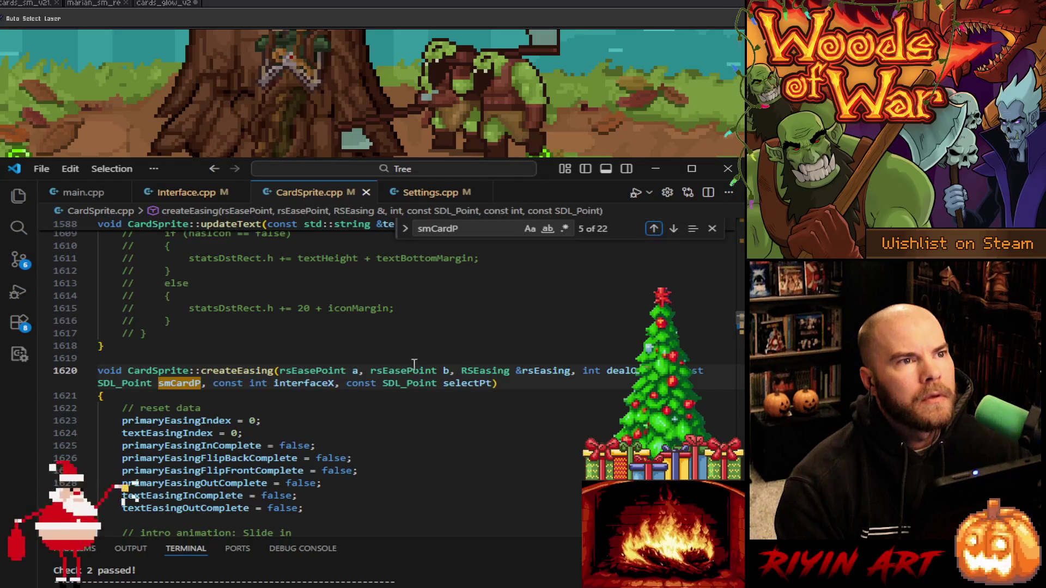
Follow createEasing and smCardPosition to the CardSprite constructor's parameters, then show main.cpp
double_click(224, 370)
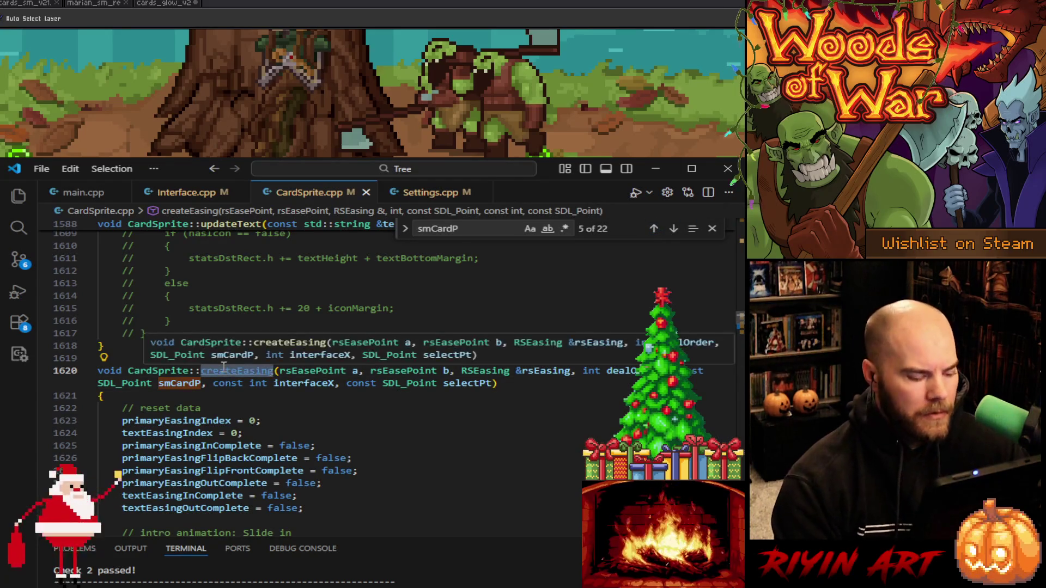
key(ctrl+f)
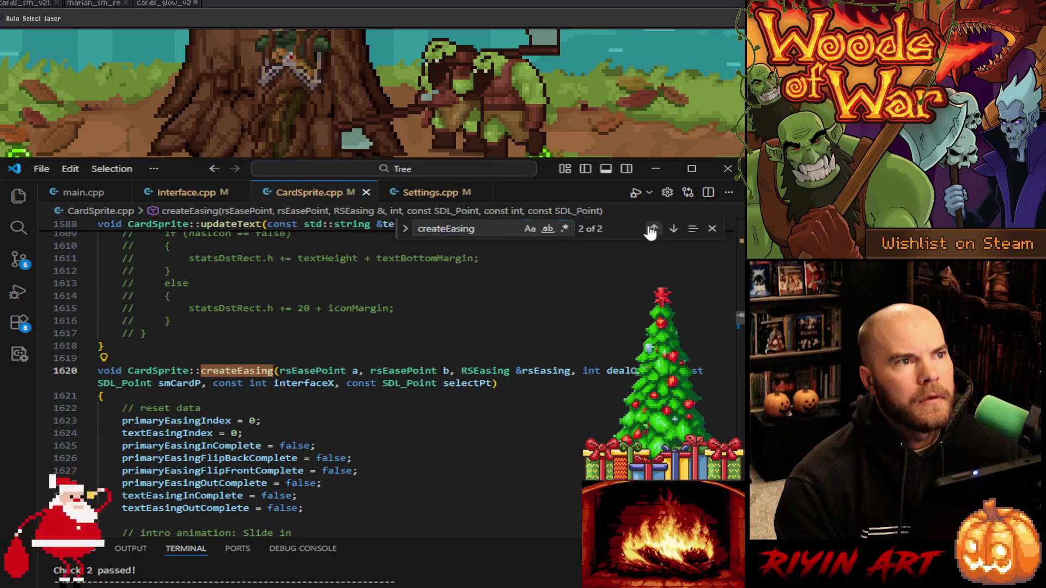
click(654, 229)
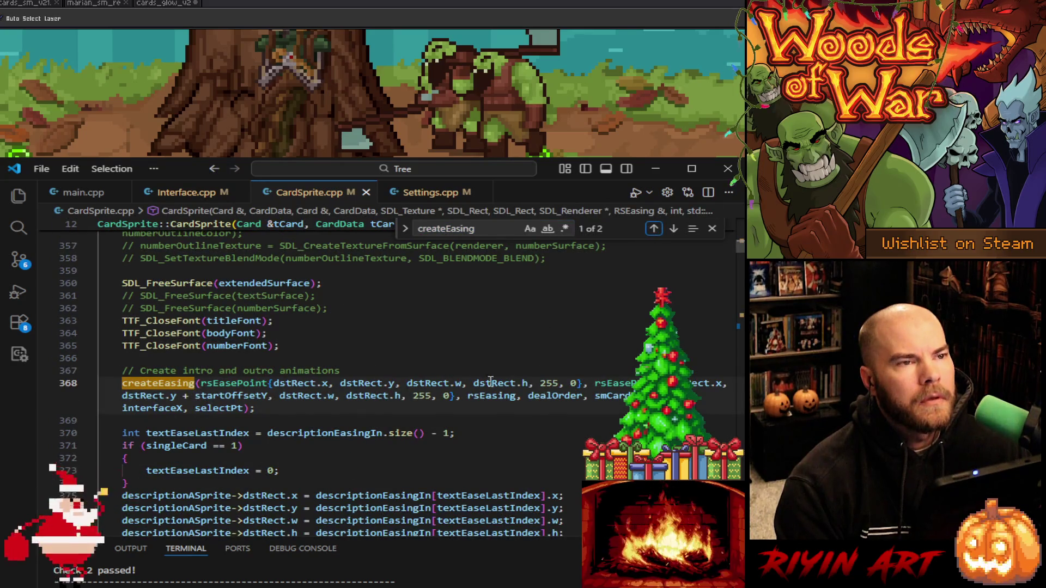
double_click(610, 395)
key(ctrl+f)
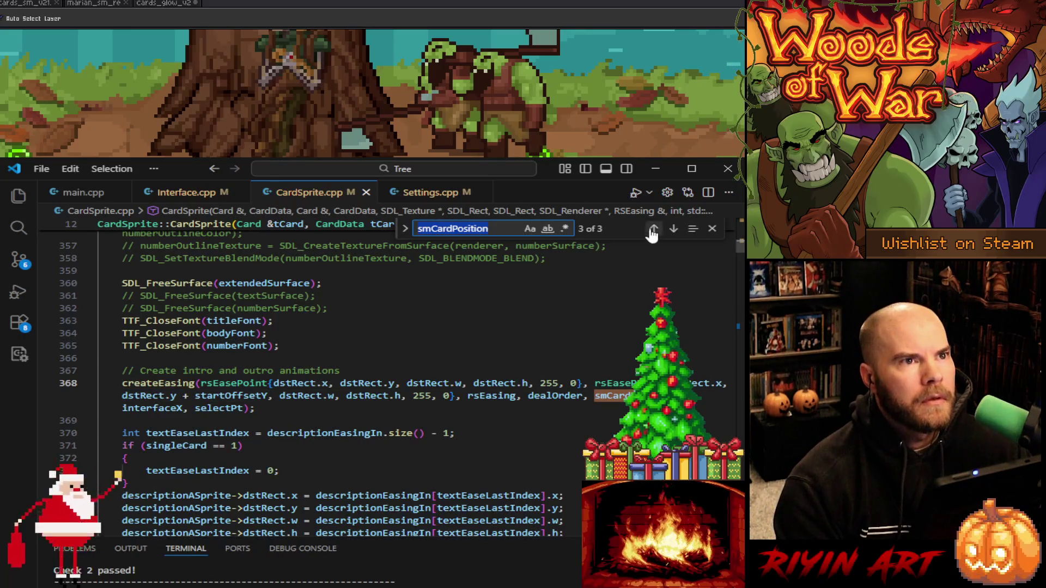
click(653, 229)
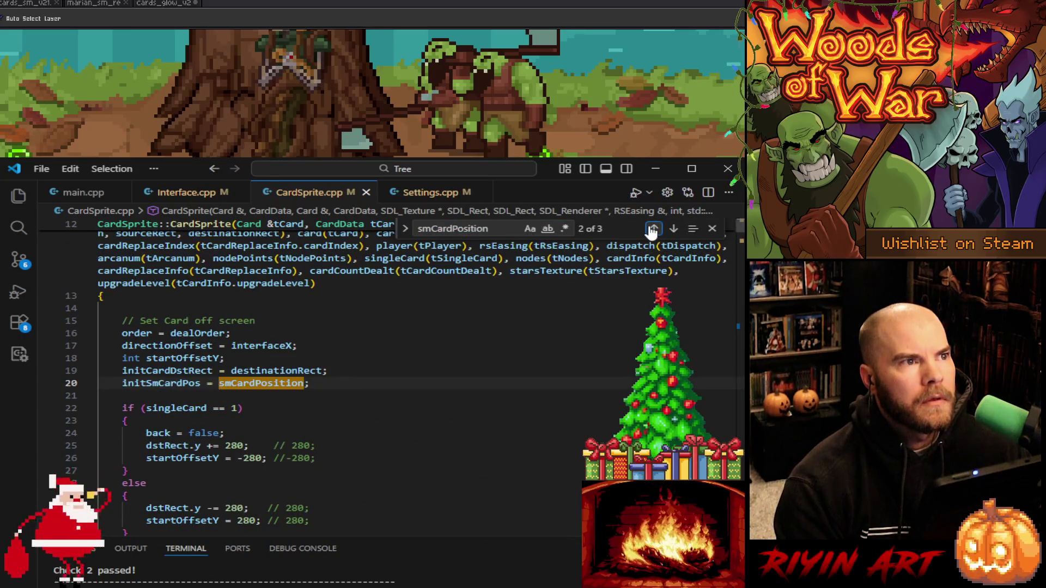
click(654, 228)
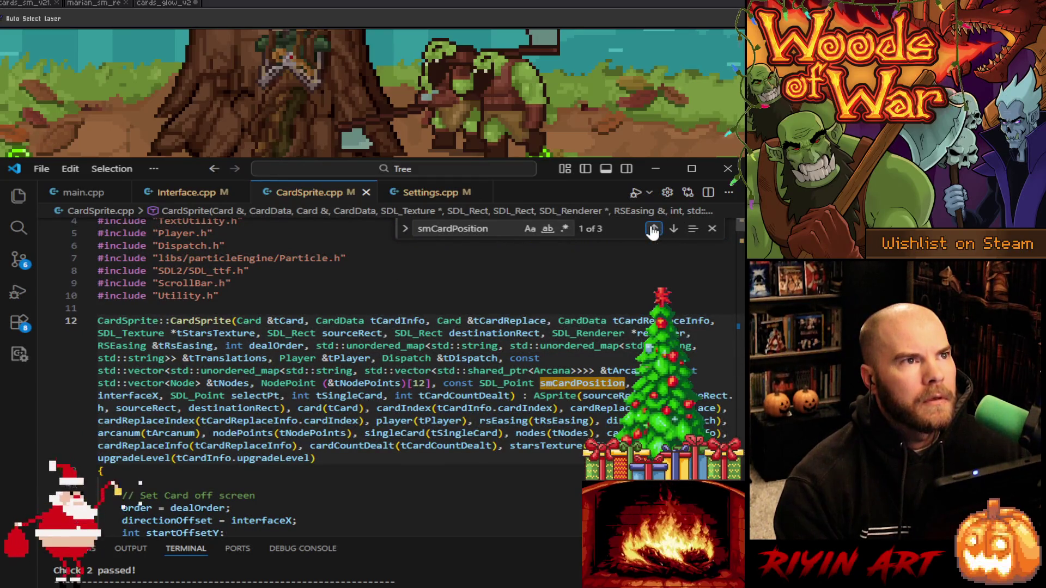
click(79, 197)
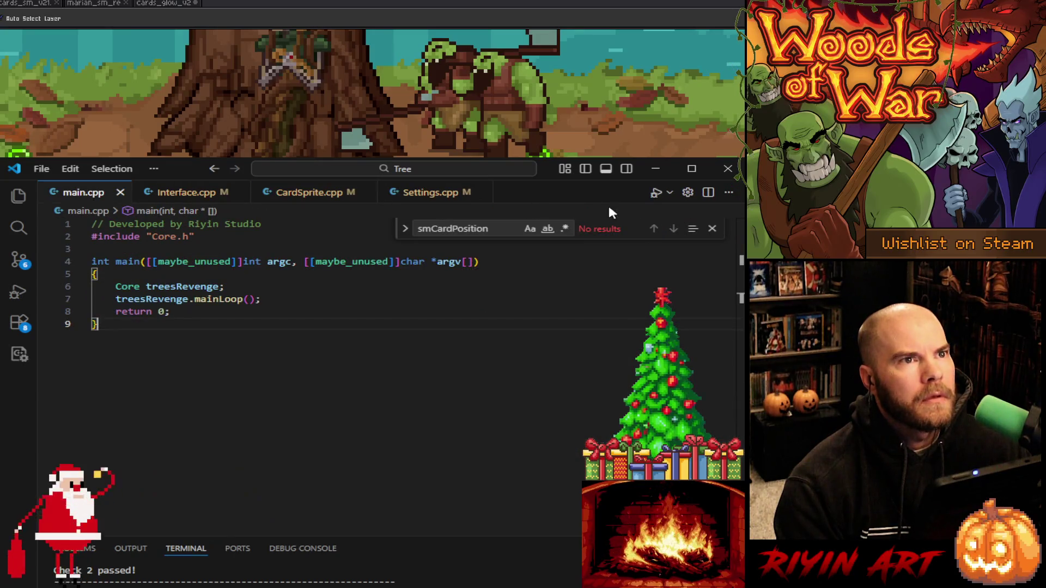
Launch the game, breakpoint CardSprite.cpp's line 22 singleCard check, then minimize VS Code
click(654, 195)
click(316, 201)
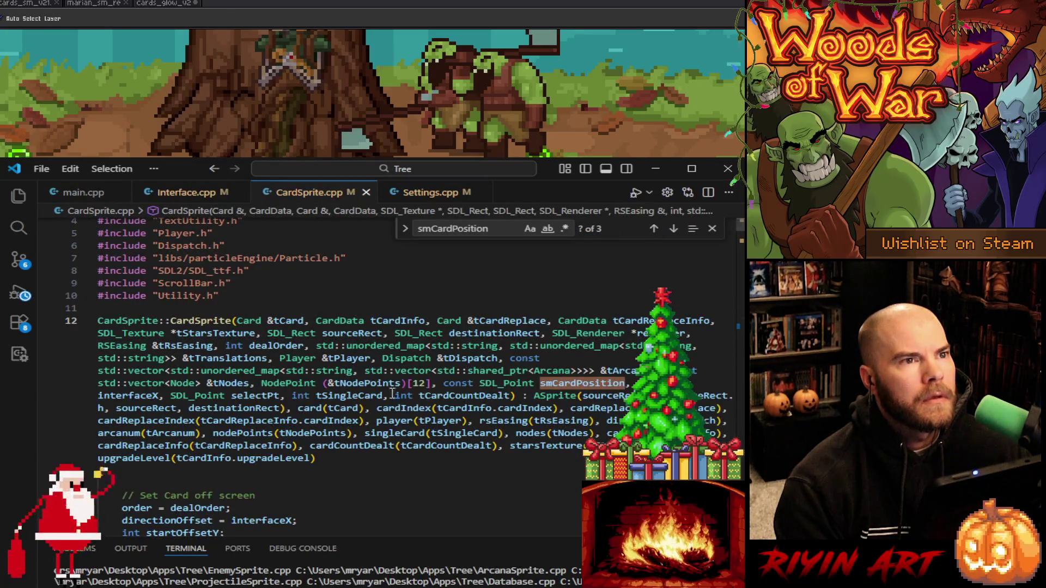
scroll(327, 417, down, 5)
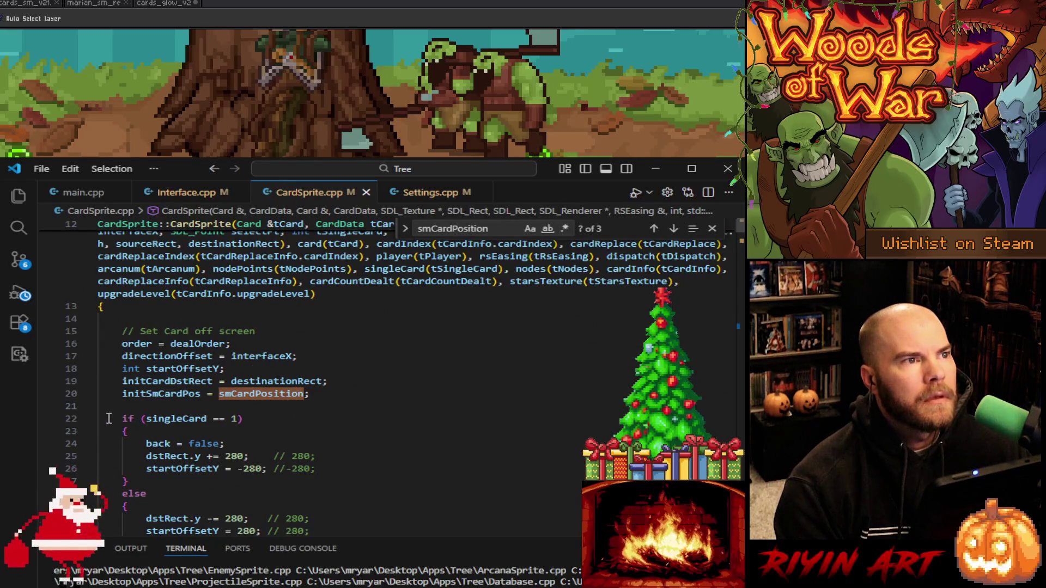
click(46, 420)
scroll(286, 392, down, 2)
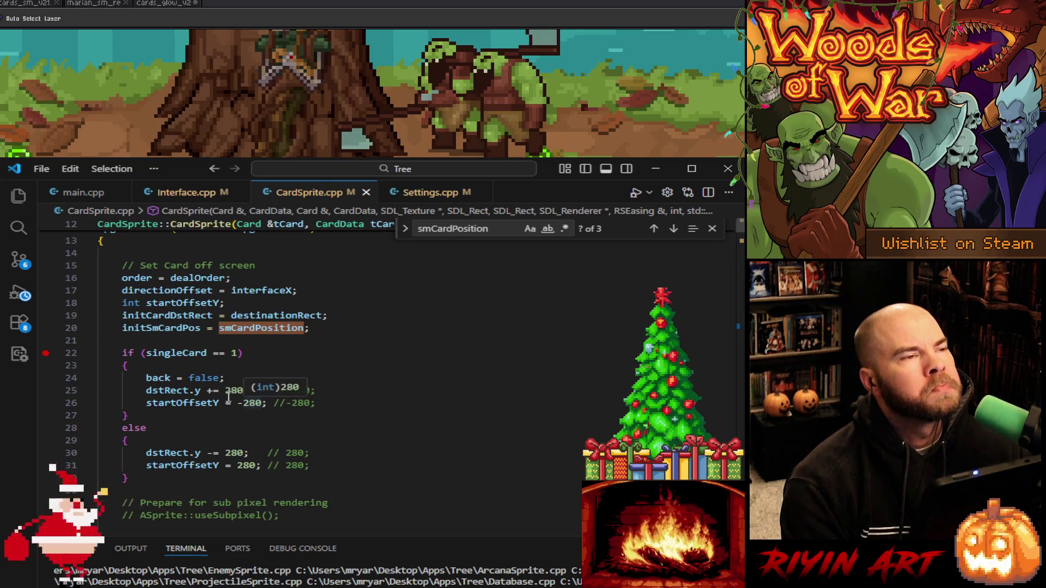
mouse_move(162, 331)
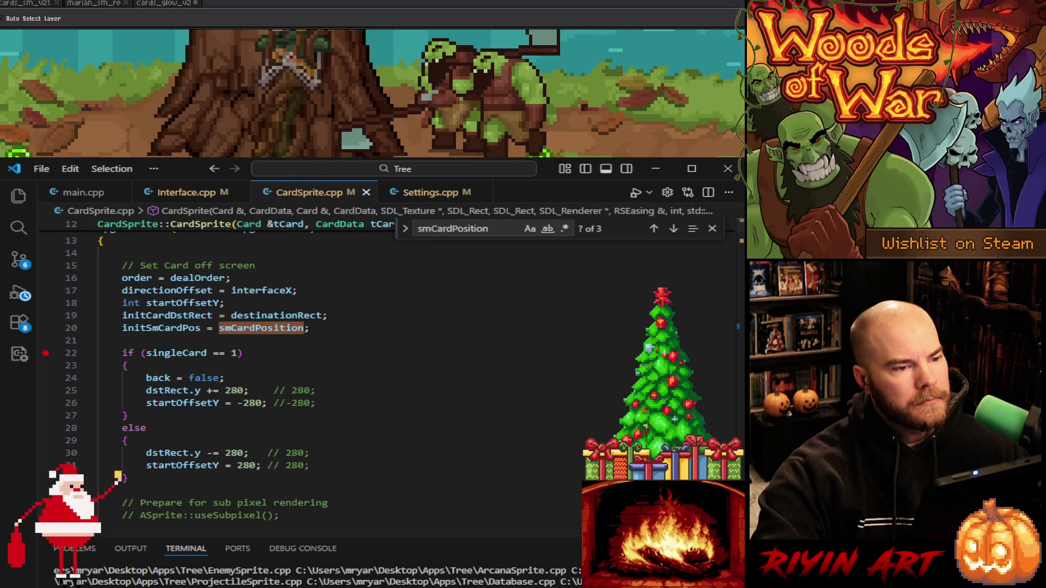
click(656, 169)
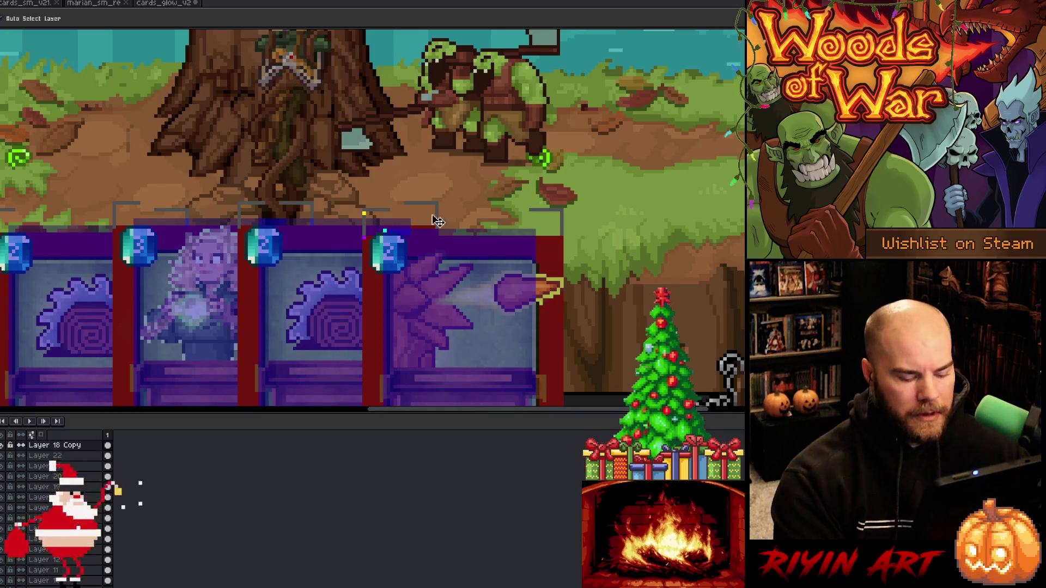
Move the first card's marker pixels down toward its gem frame
key(m)
mouse_move(554, 207)
mouse_down()
mouse_move(425, 188)
mouse_move(328, 189)
mouse_up()
key(ctrl+d)
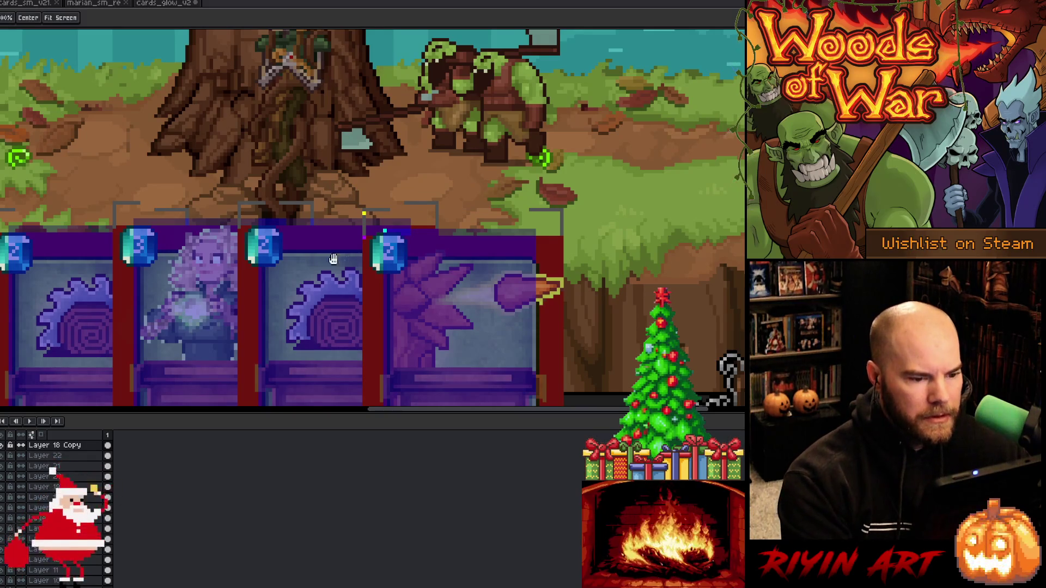
drag(331, 256, 467, 261)
key(v)
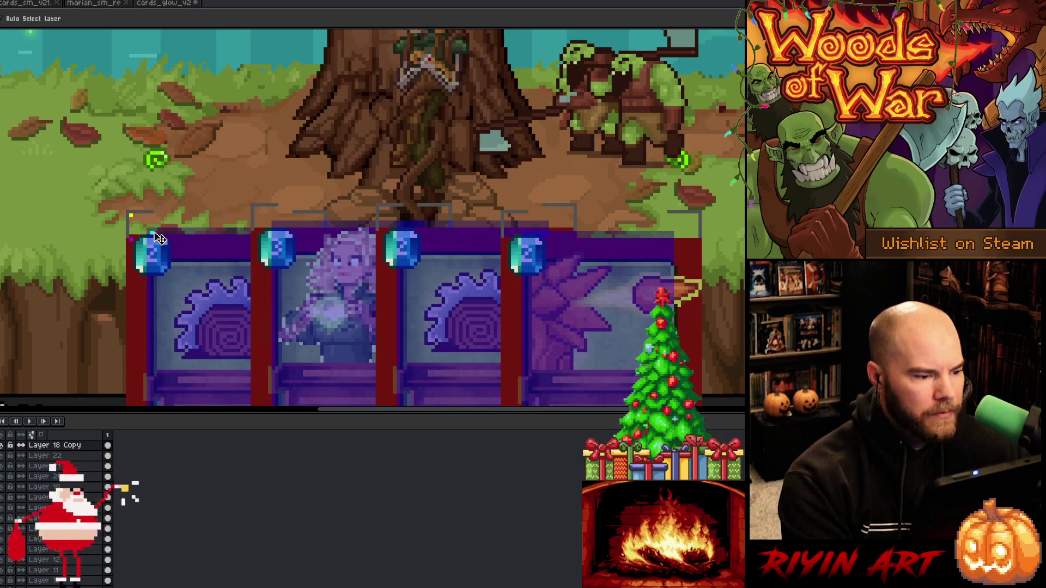
mouse_move(152, 232)
mouse_down()
mouse_move(403, 229)
mouse_move(501, 248)
mouse_move(531, 240)
mouse_move(400, 226)
mouse_move(533, 242)
mouse_up()
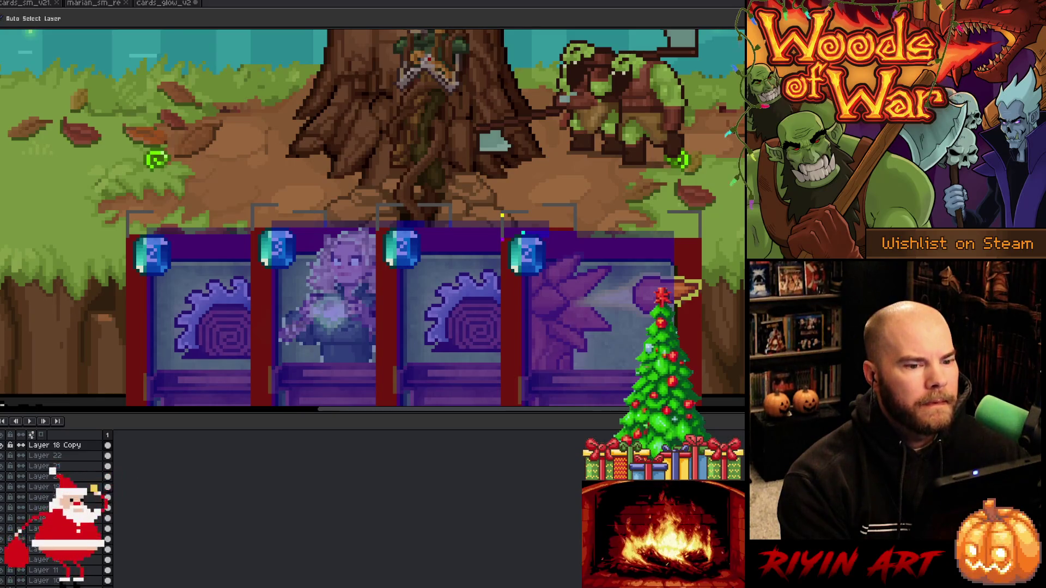
scroll(490, 279, up, 4)
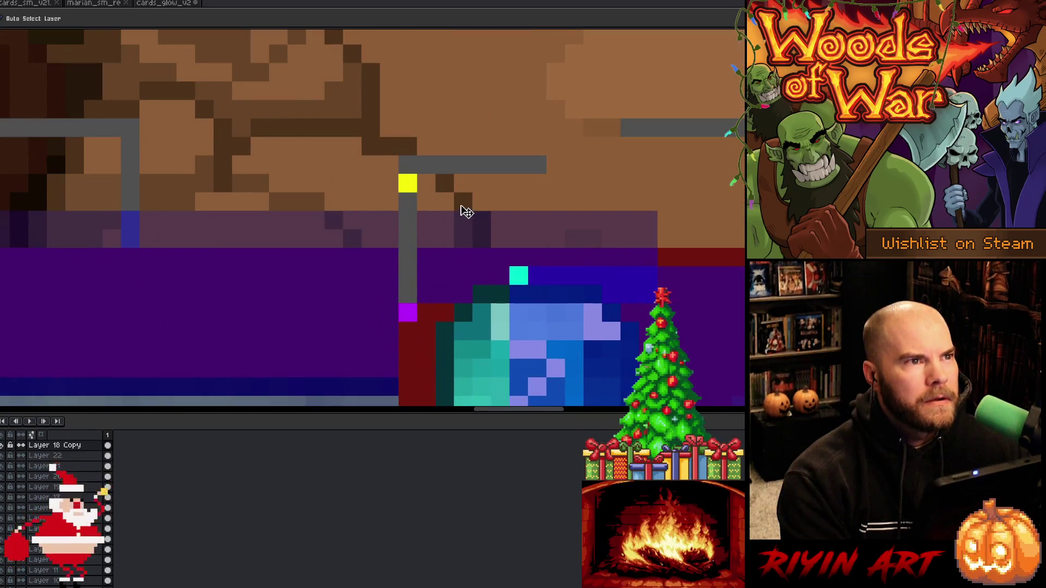
scroll(464, 212, down, 1)
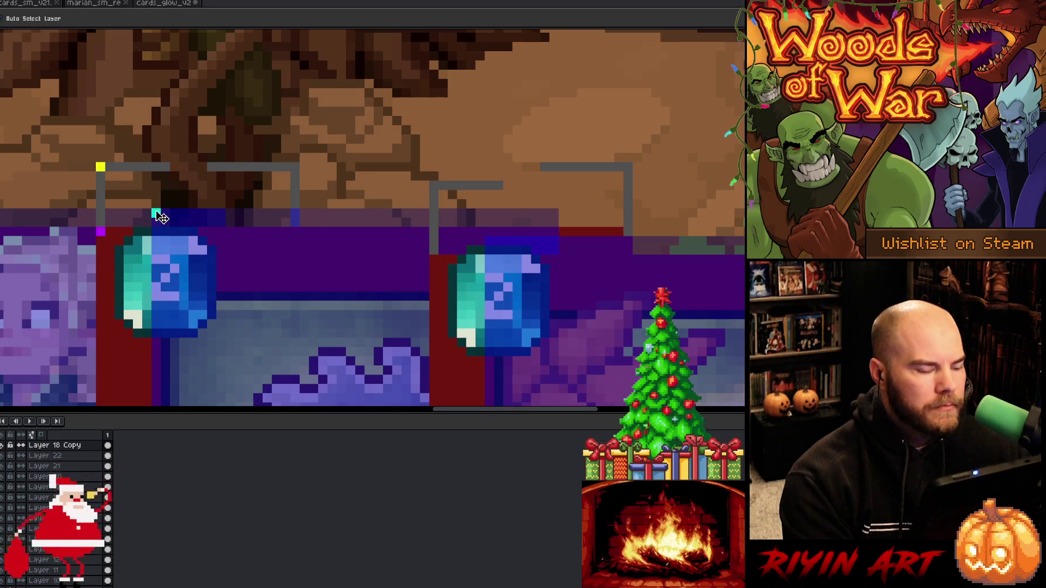
Move the marker pixels beside the left gem onto the right gem frame, then select the grey bar above the right card
key(m)
drag(100, 166, 116, 190)
key(v)
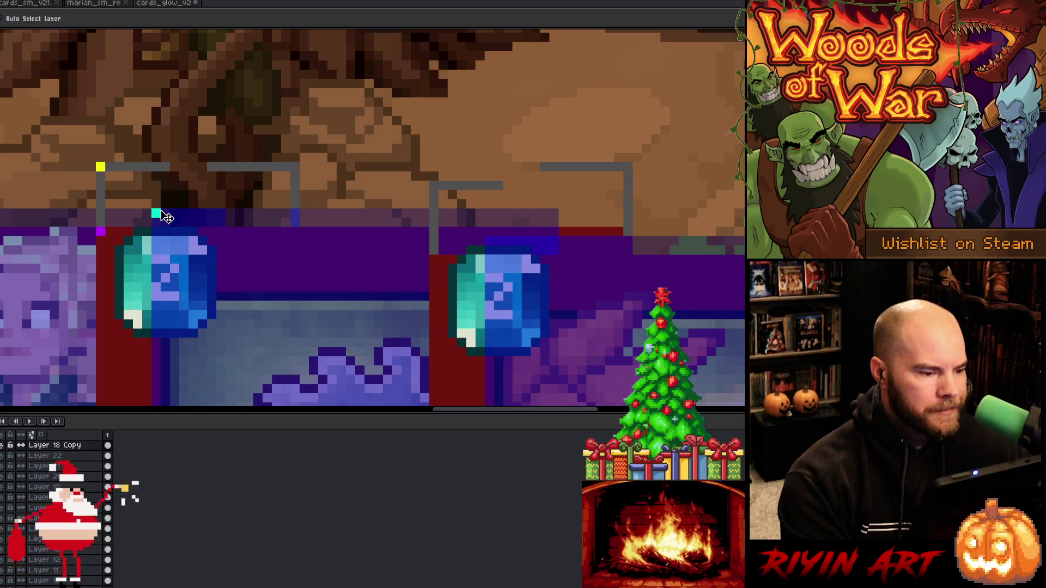
mouse_move(161, 219)
mouse_down()
mouse_move(485, 235)
mouse_move(496, 247)
mouse_up()
key(m)
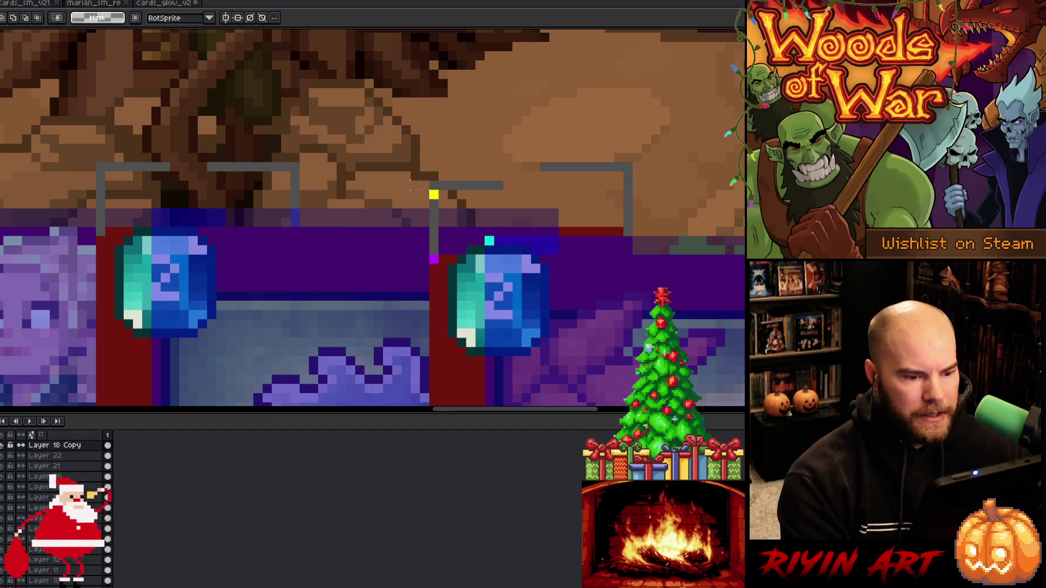
drag(428, 181, 523, 192)
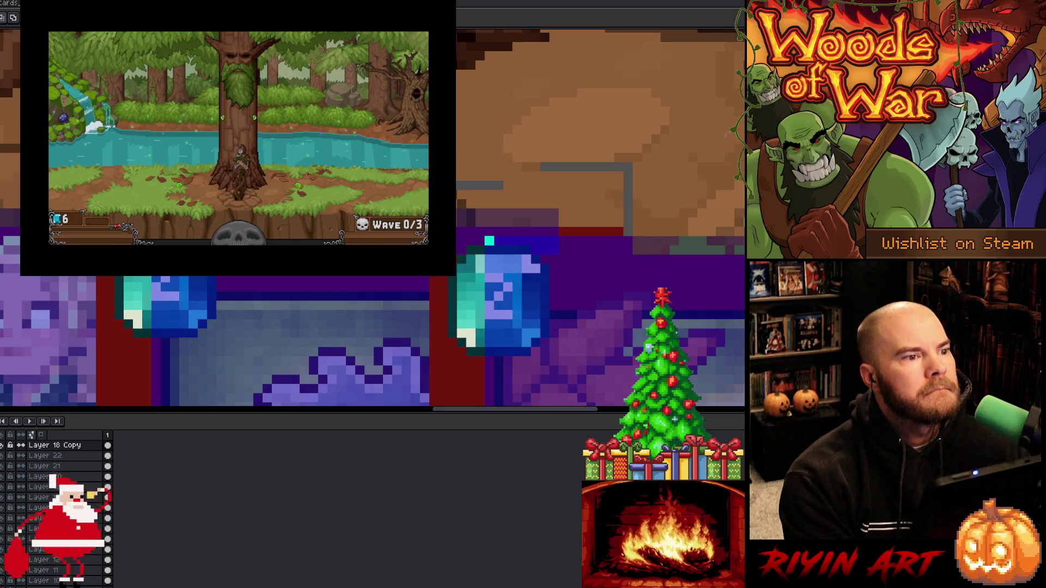
Return to CardSprite.cpp's hover easing code, add a line 1920 breakpoint, and resume with F5
key(alt+Tab)
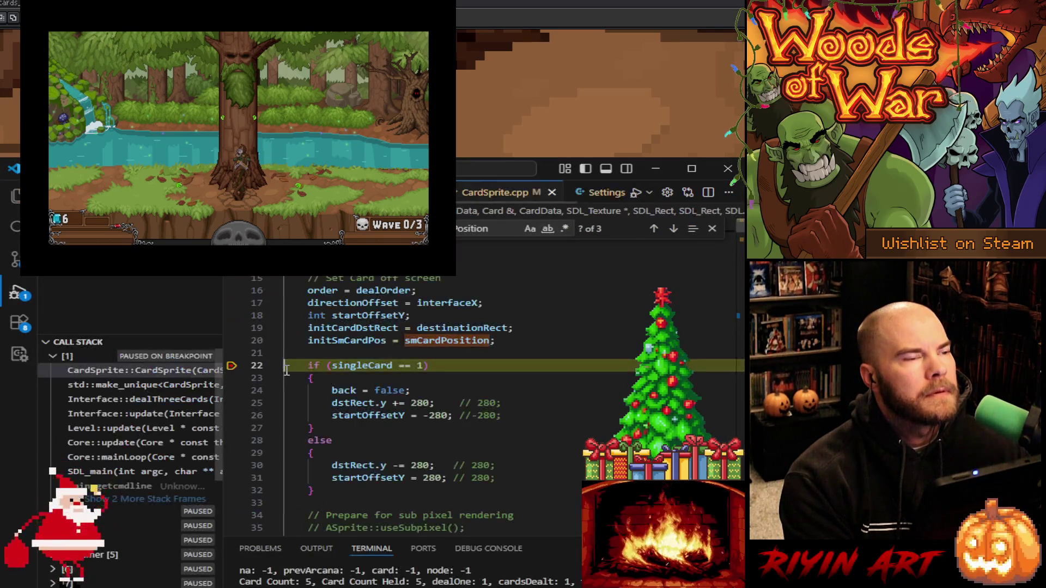
mouse_move(341, 346)
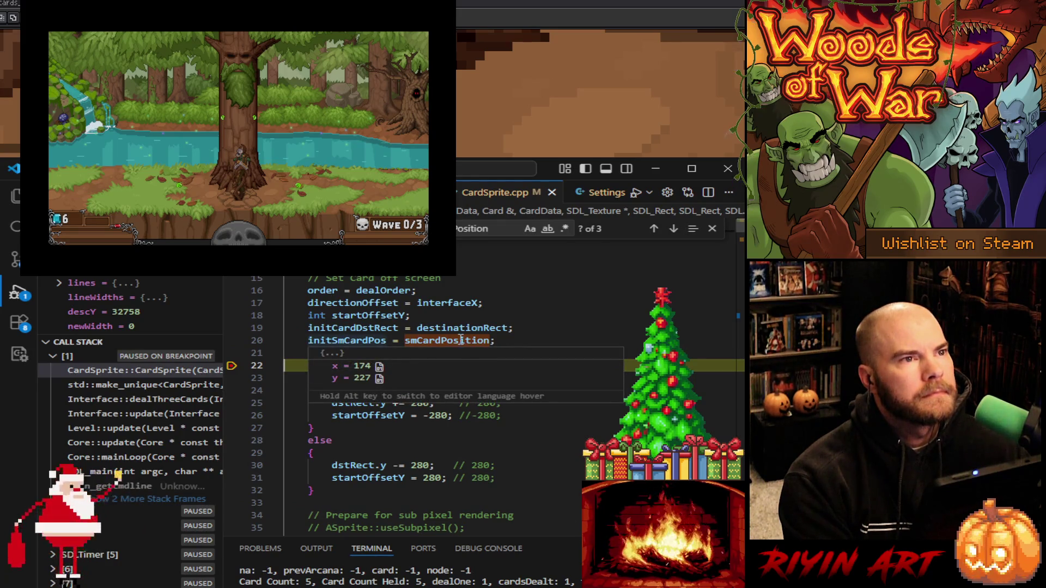
mouse_move(461, 340)
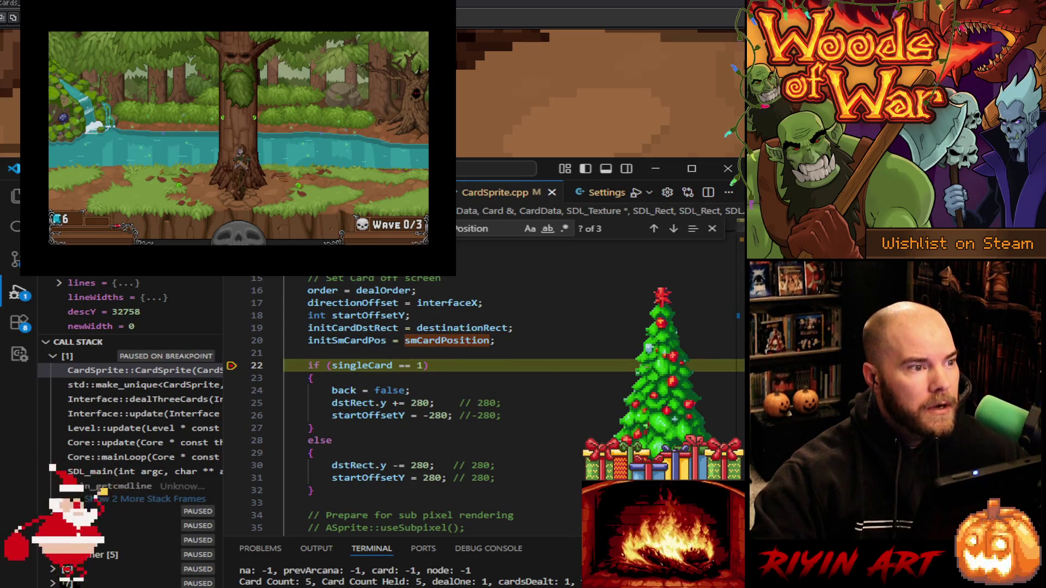
key(alt+Left)
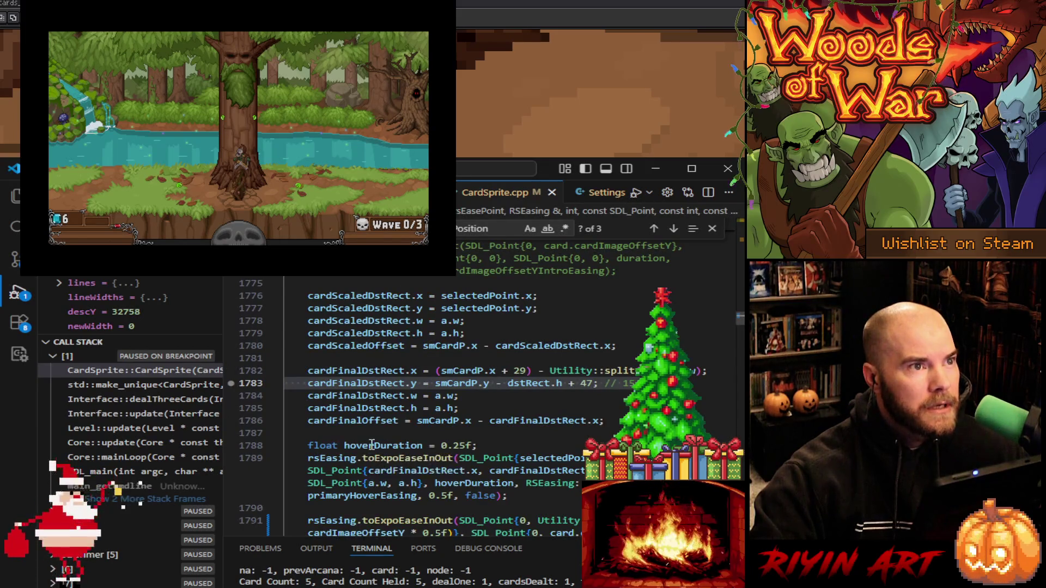
scroll(372, 444, down, 5)
scroll(372, 444, down, 15)
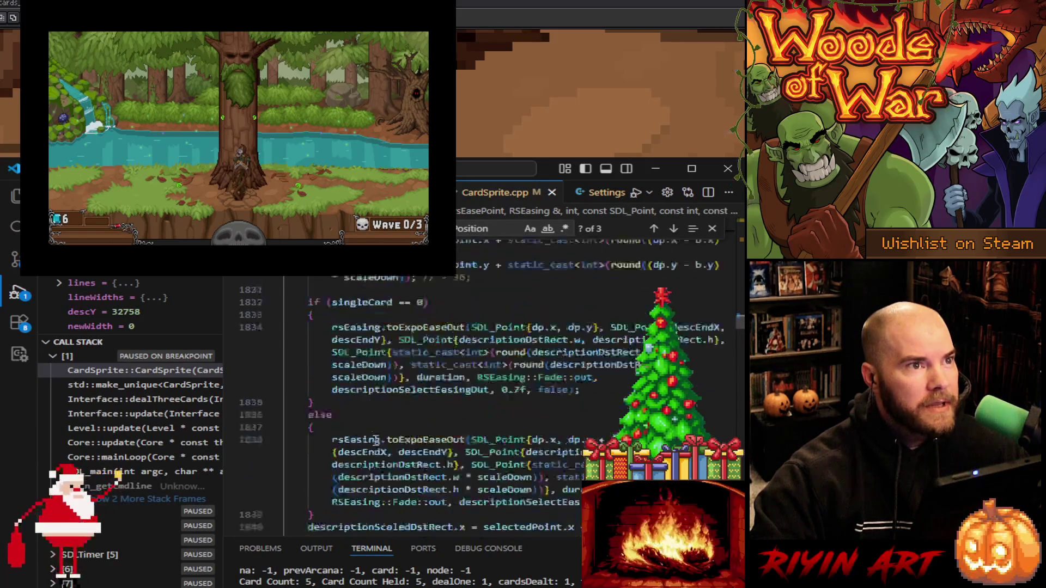
scroll(376, 440, down, 15)
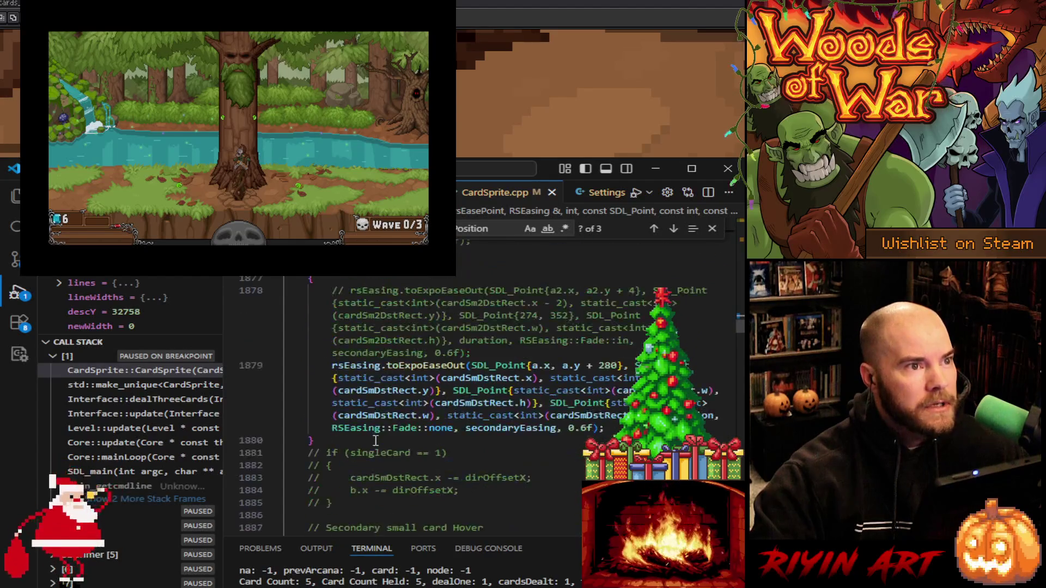
scroll(376, 440, down, 10)
scroll(374, 441, up, 9)
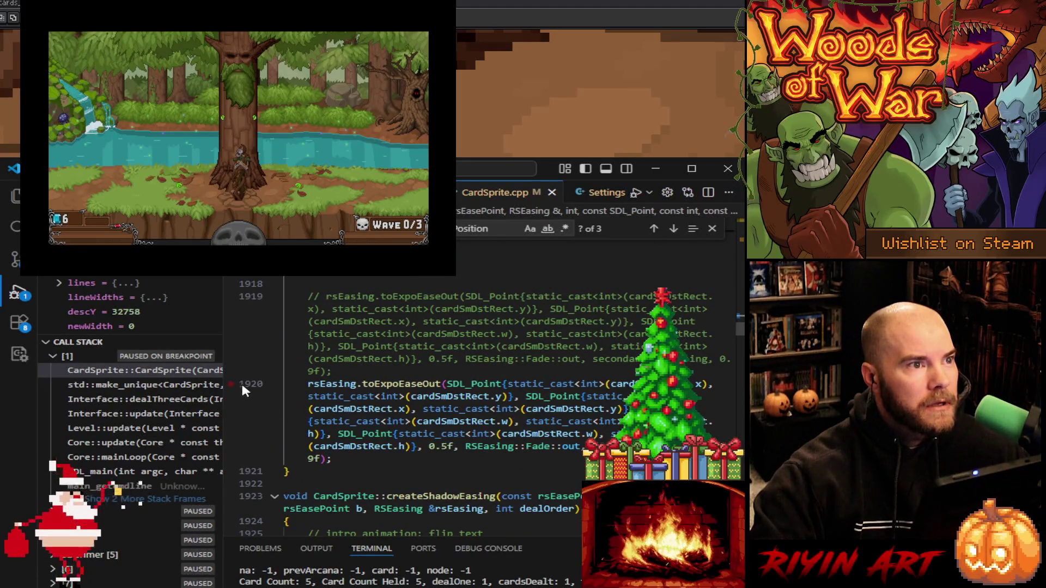
click(231, 385)
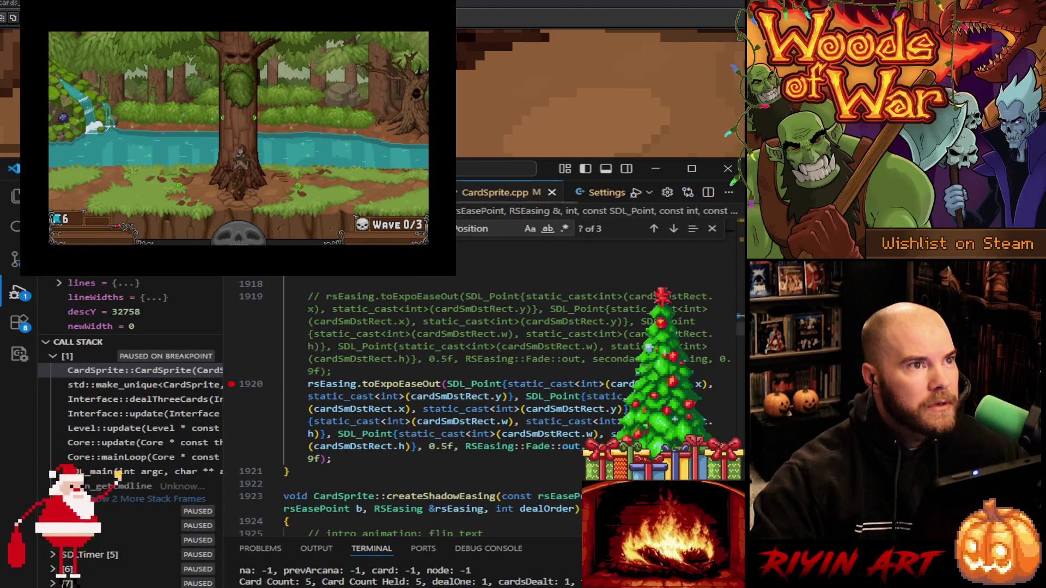
key(F5)
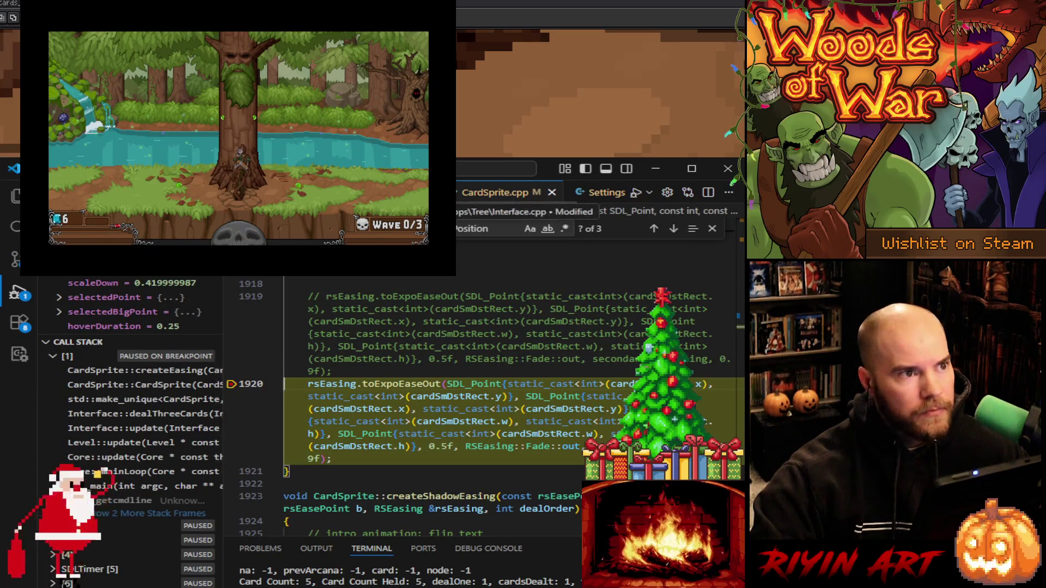
Collapse the call stack, enlarge the locals, inspect the point variable, and continue
click(53, 342)
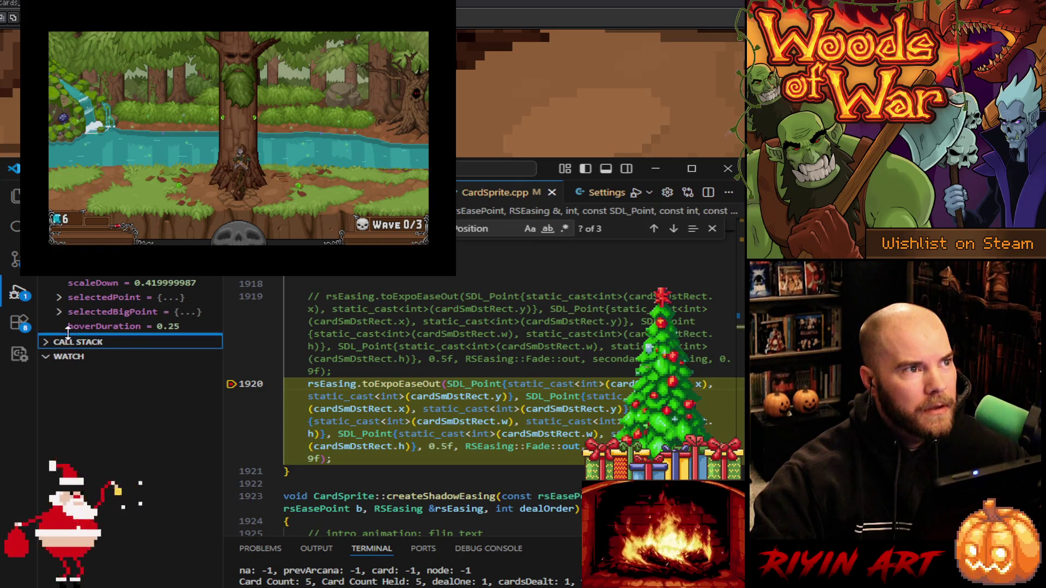
click(55, 356)
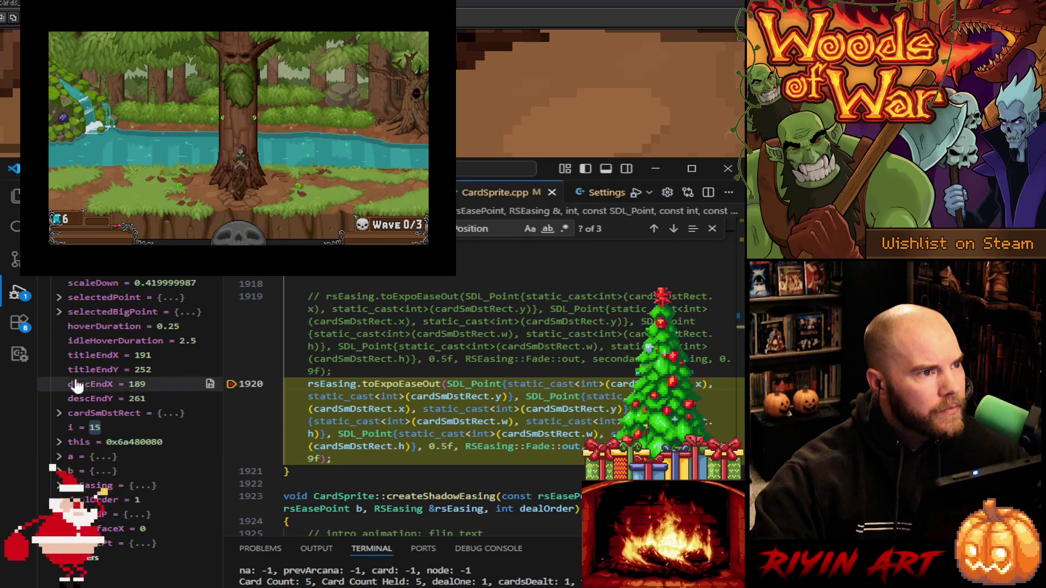
click(125, 514)
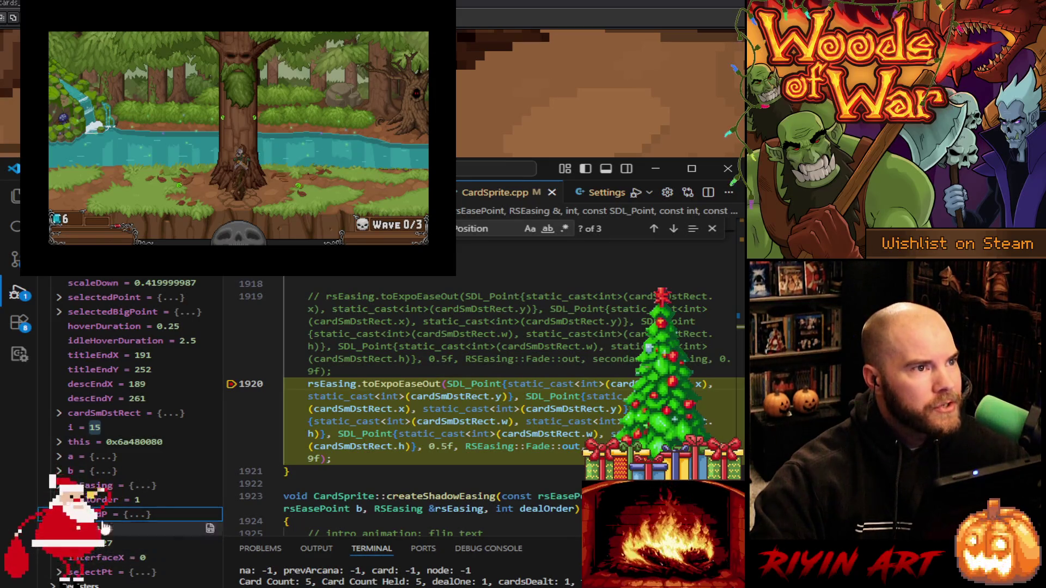
key(F5)
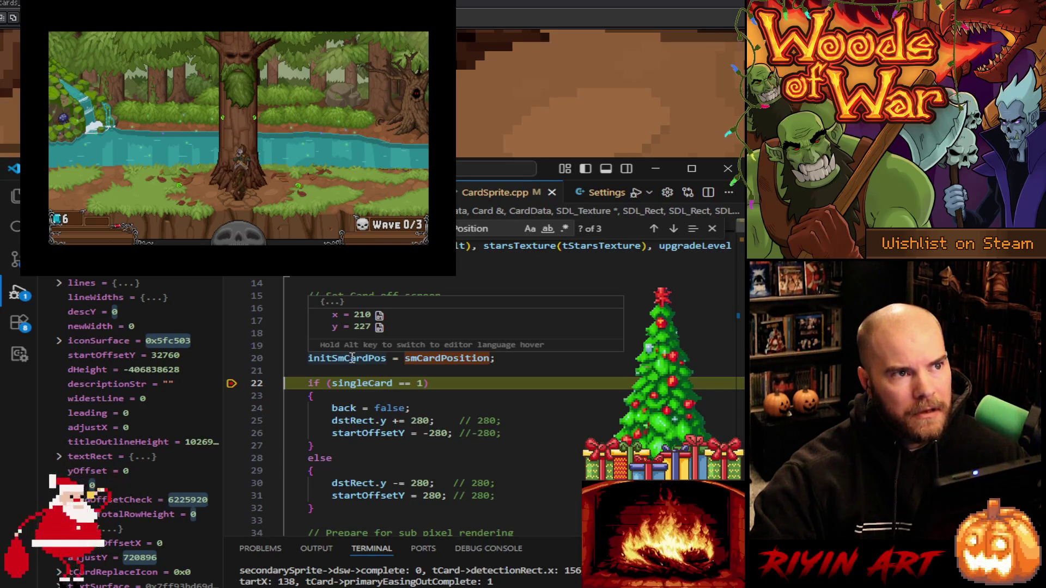
Continue through the line 1920 breakpoint twice, reading point values 210, 207 and 246, 227
key(F5)
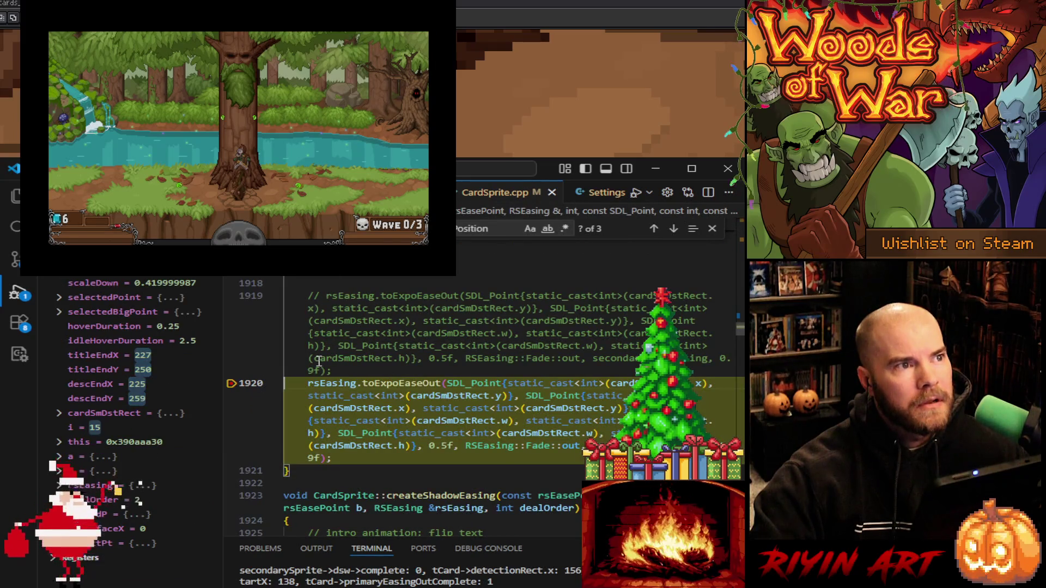
mouse_move(318, 361)
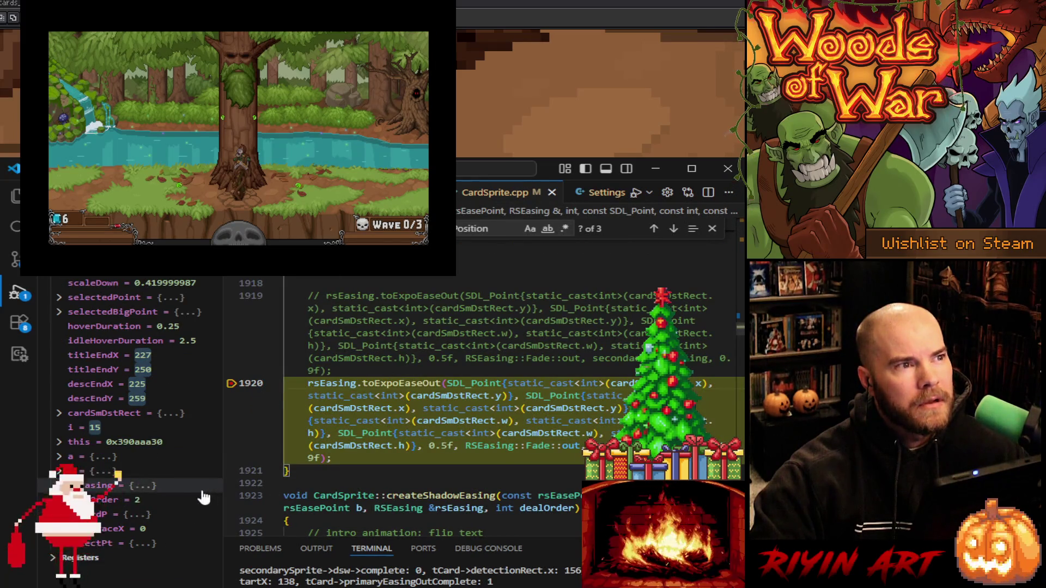
click(125, 514)
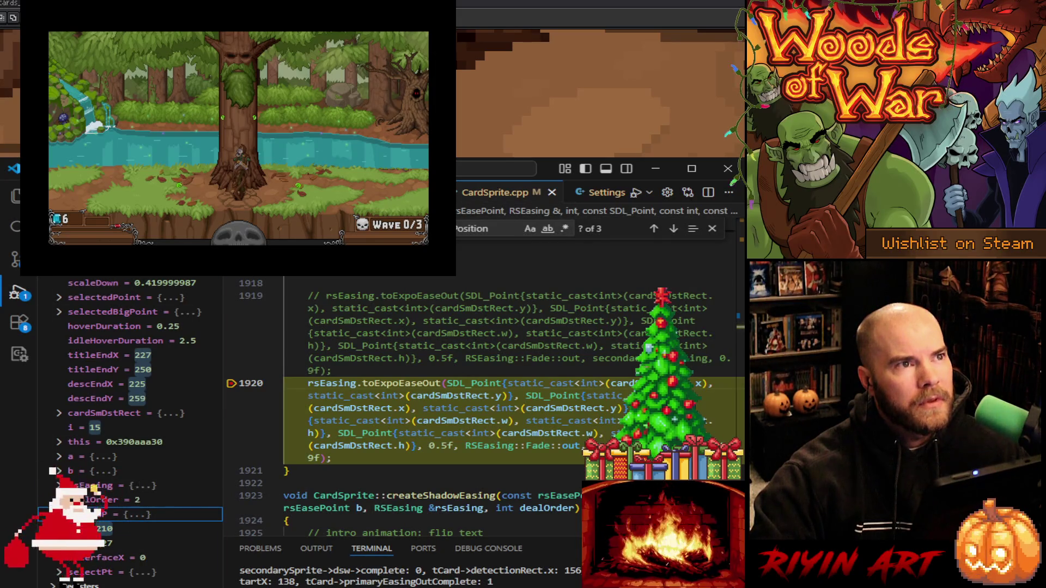
key(F5)
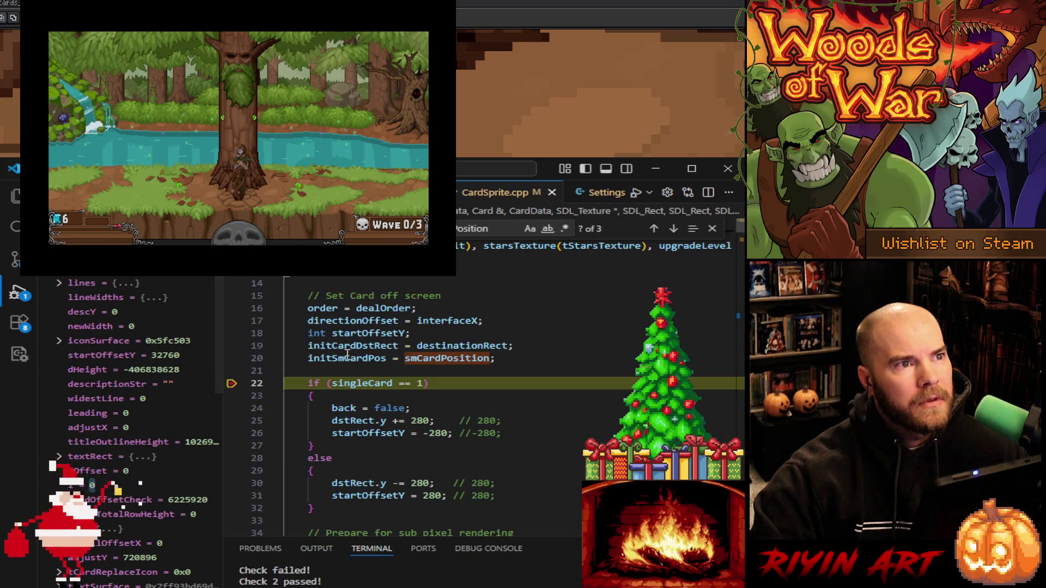
mouse_move(347, 354)
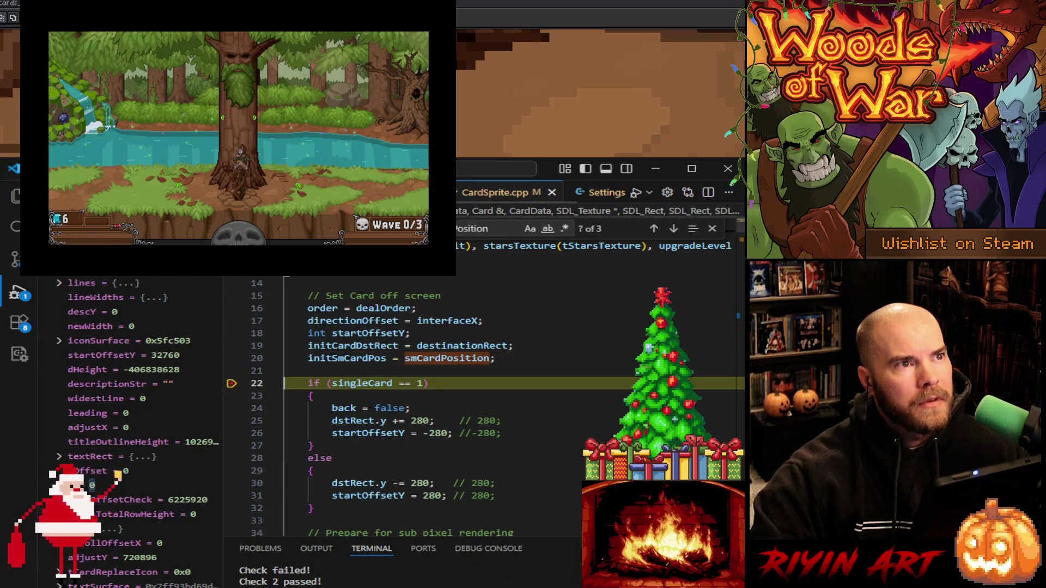
key(F5)
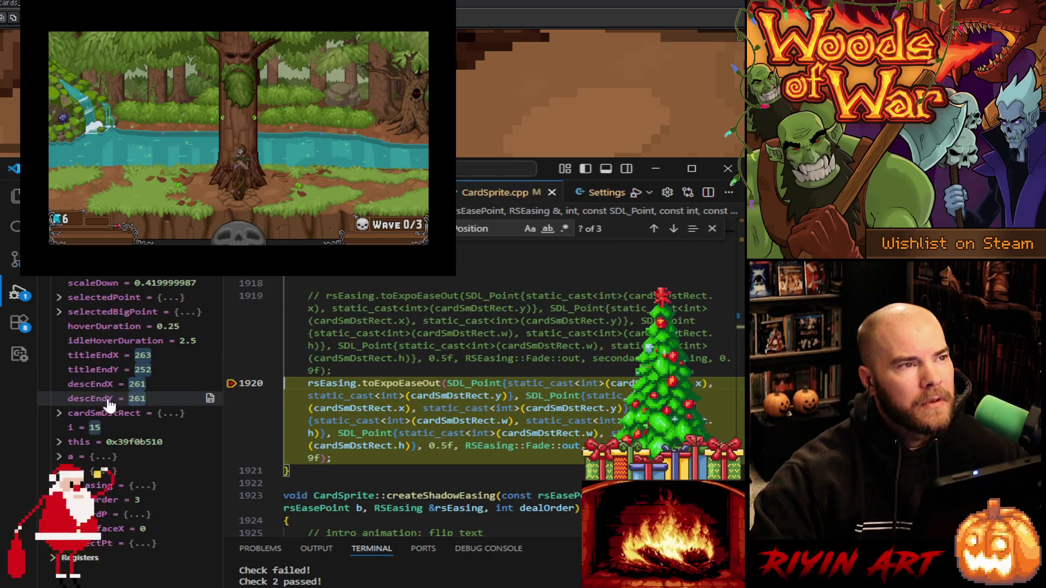
click(136, 514)
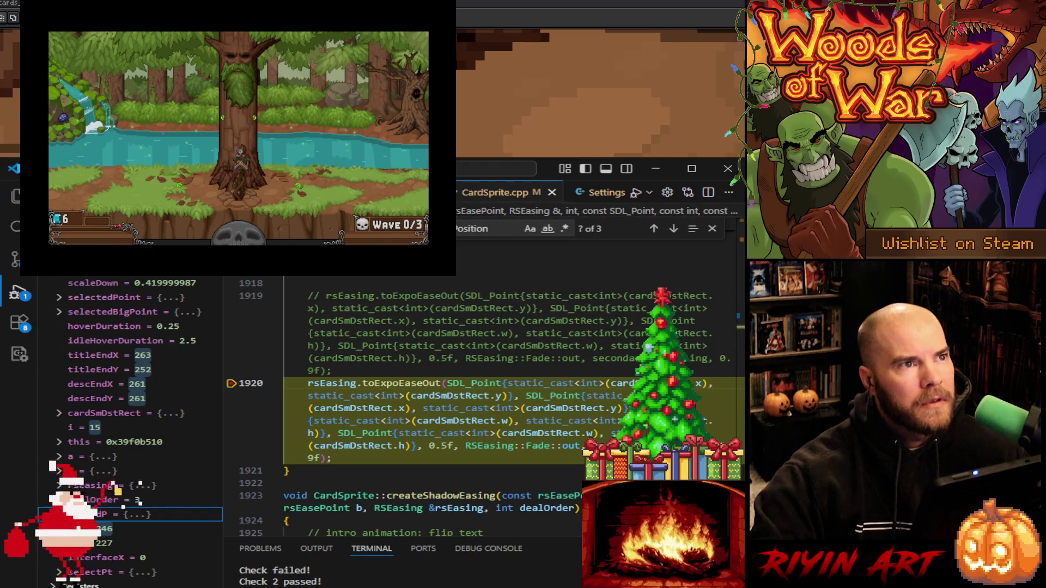
key(F5)
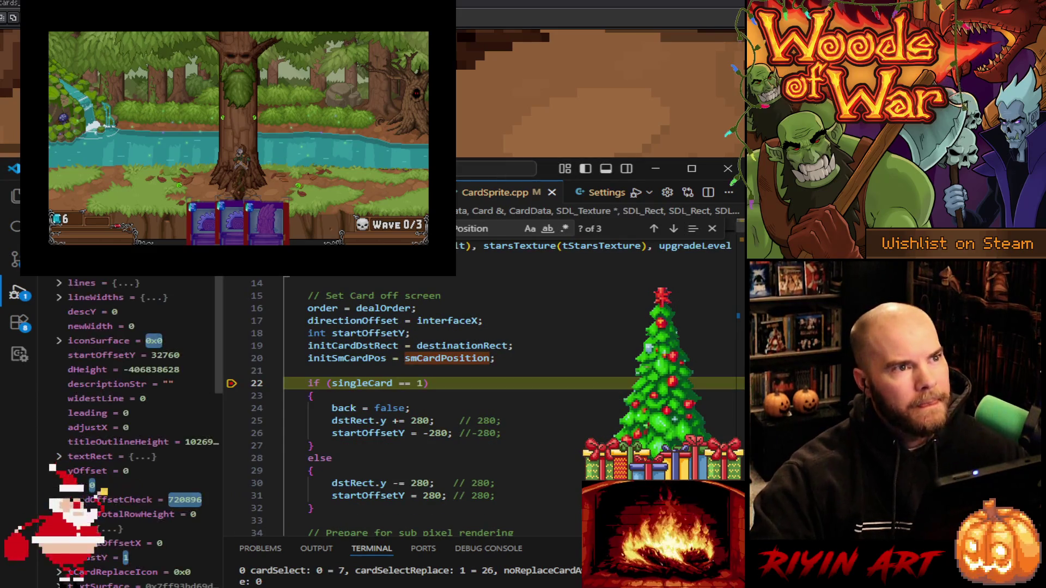
Resume to the line 1920 stop, check a point's x and y, then continue to line 4575
mouse_move(355, 359)
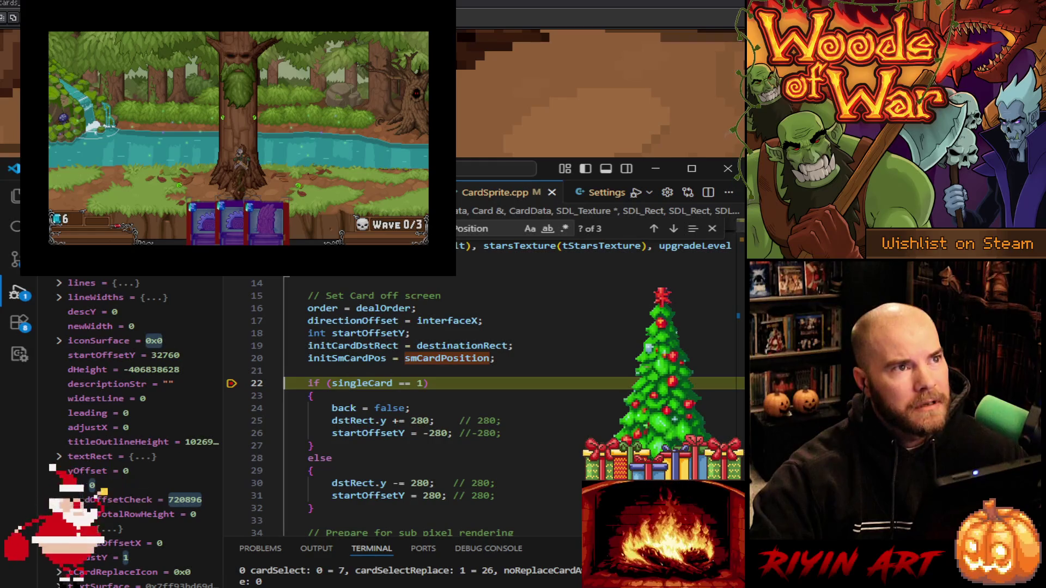
key(F5)
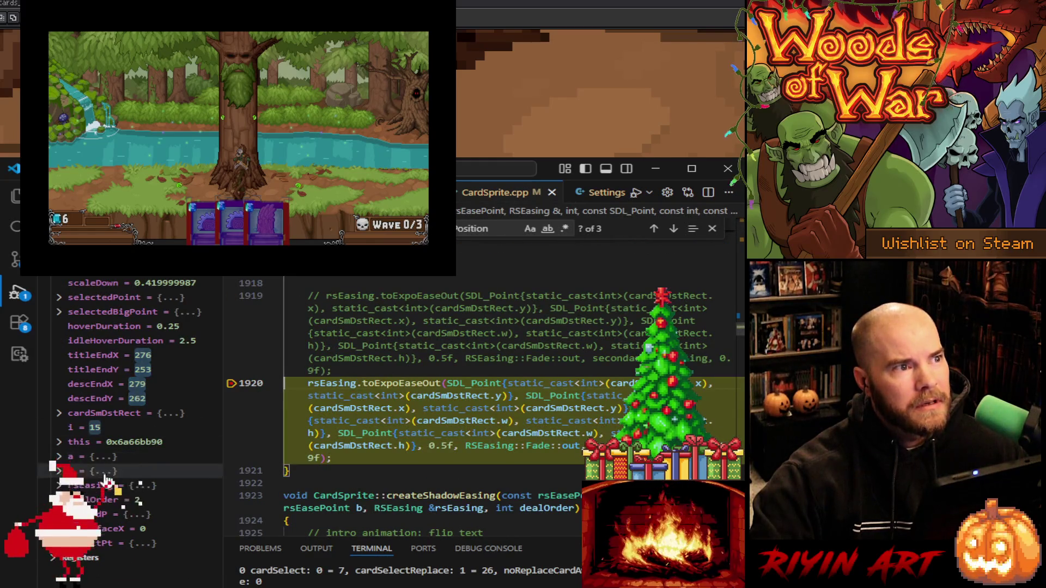
click(103, 515)
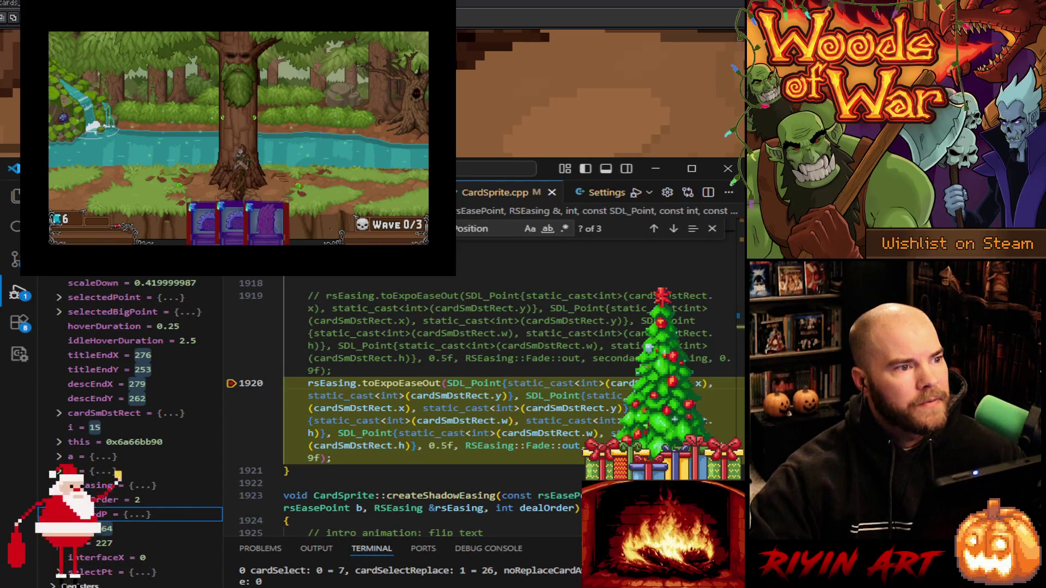
key(F5)
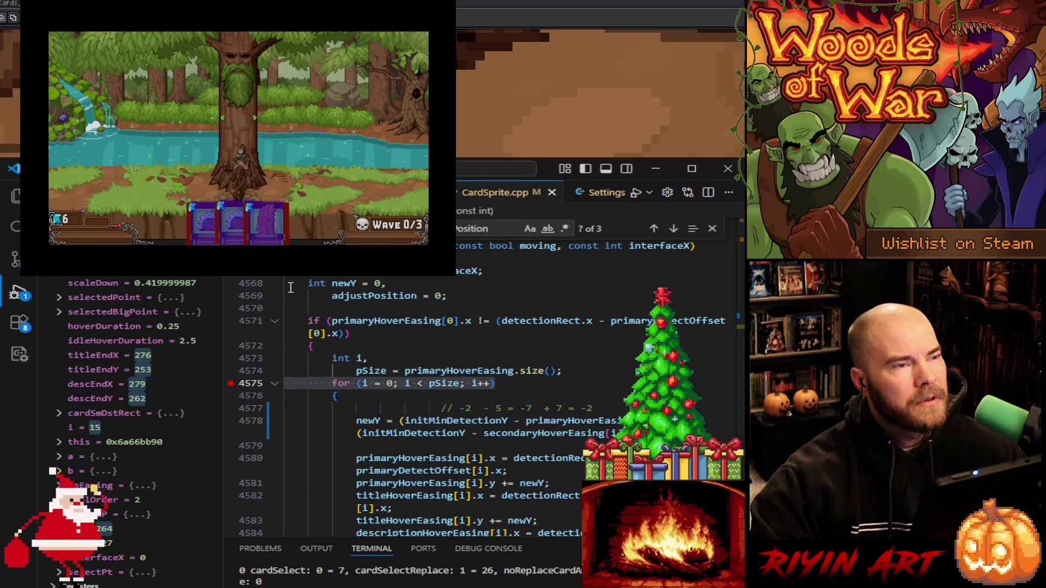
Resume to the line 4575 hit again and expand 'this' to read the card's members, with newY still 0
key(F5)
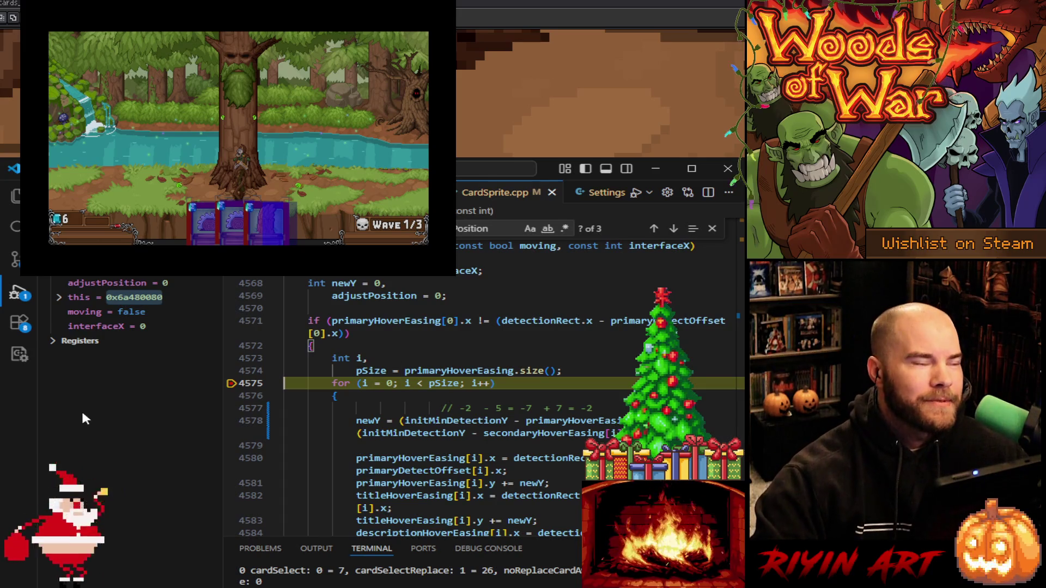
click(61, 303)
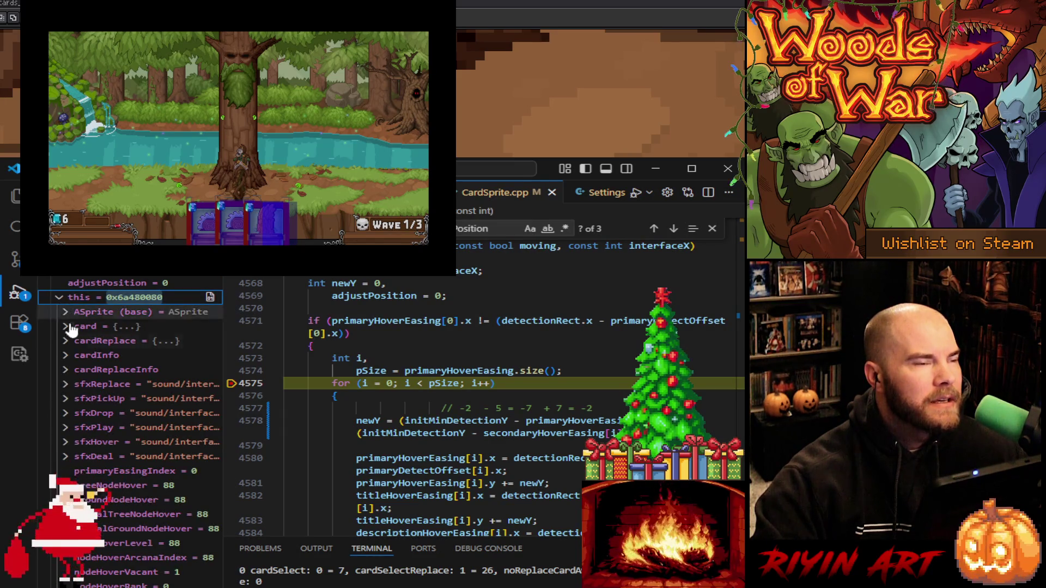
scroll(98, 403, down, 5)
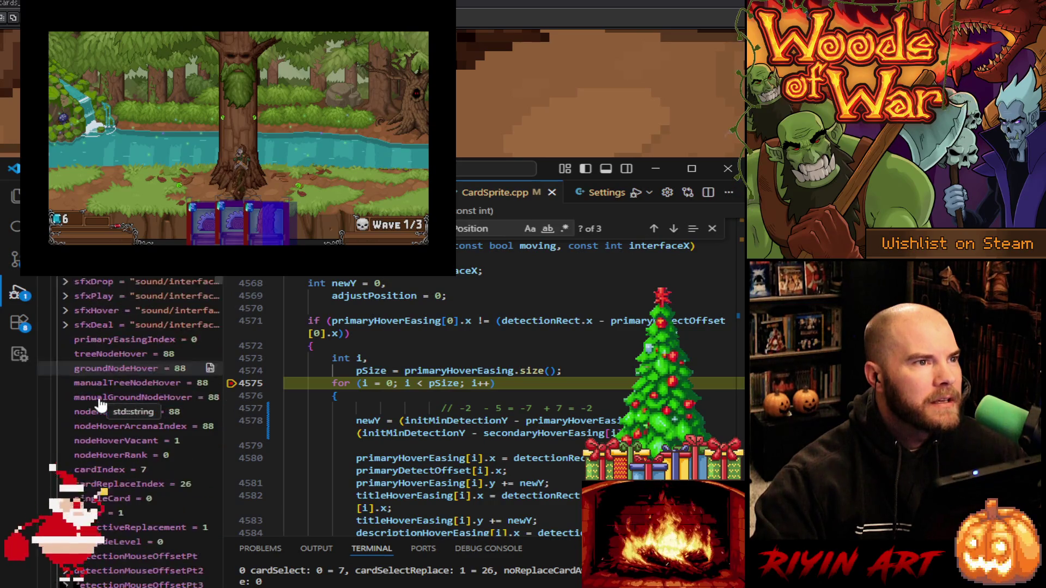
scroll(100, 404, up, 2)
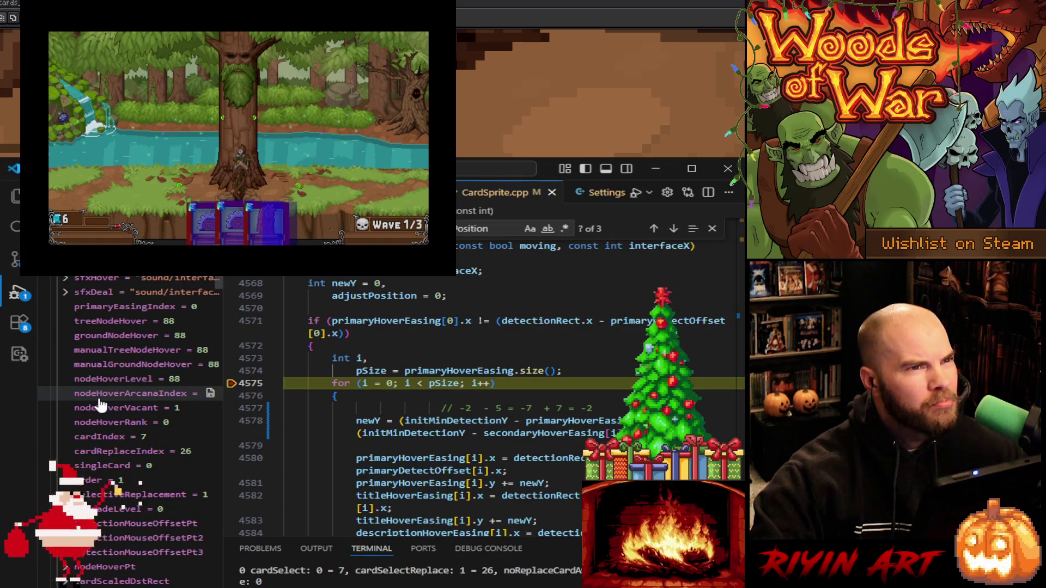
mouse_move(383, 420)
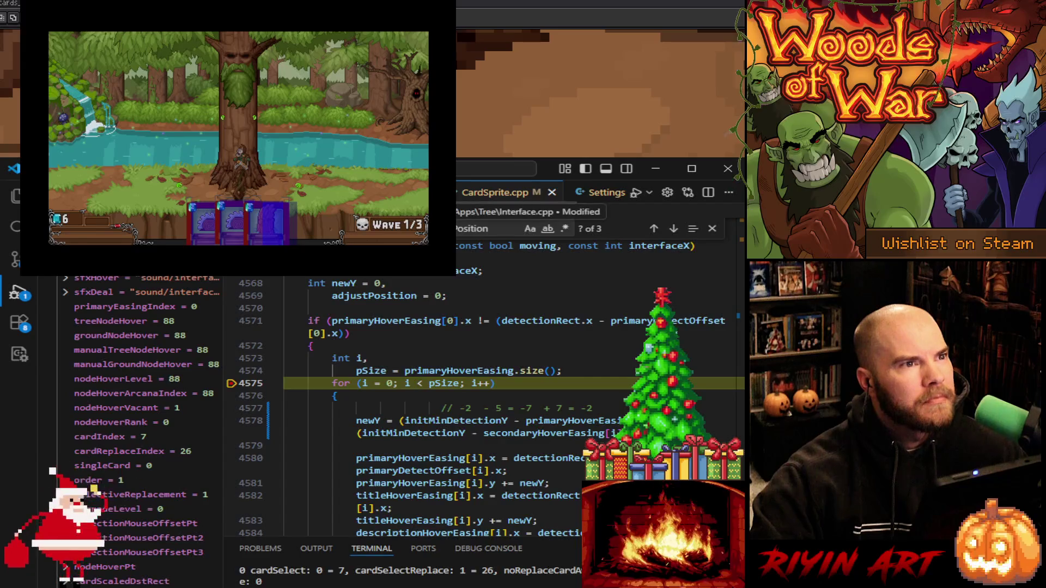
mouse_move(462, 416)
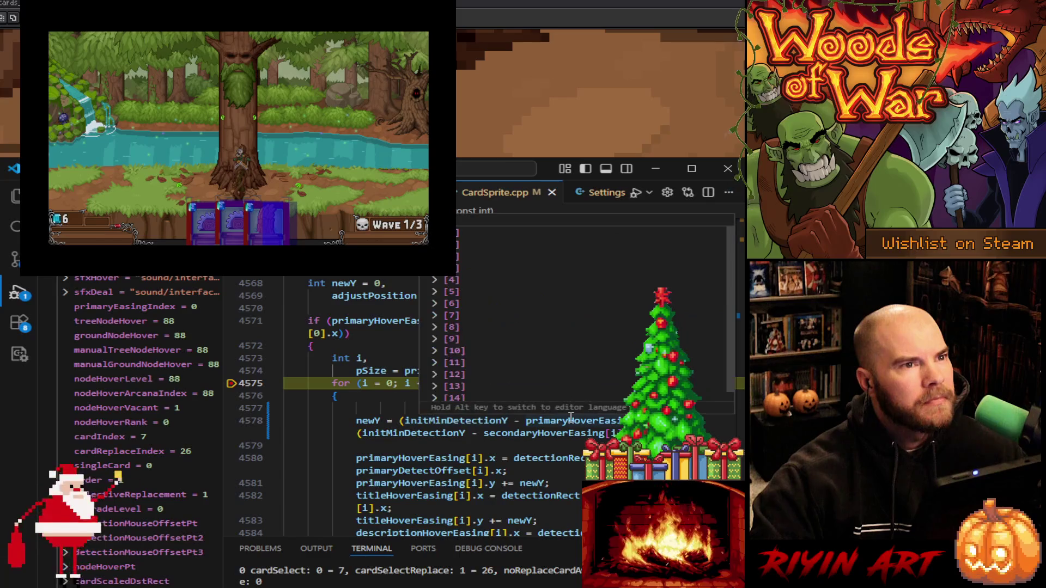
Check the final step [14] of primaryHoverEasing and secondaryHoverEasing for the 180 height
mouse_move(570, 417)
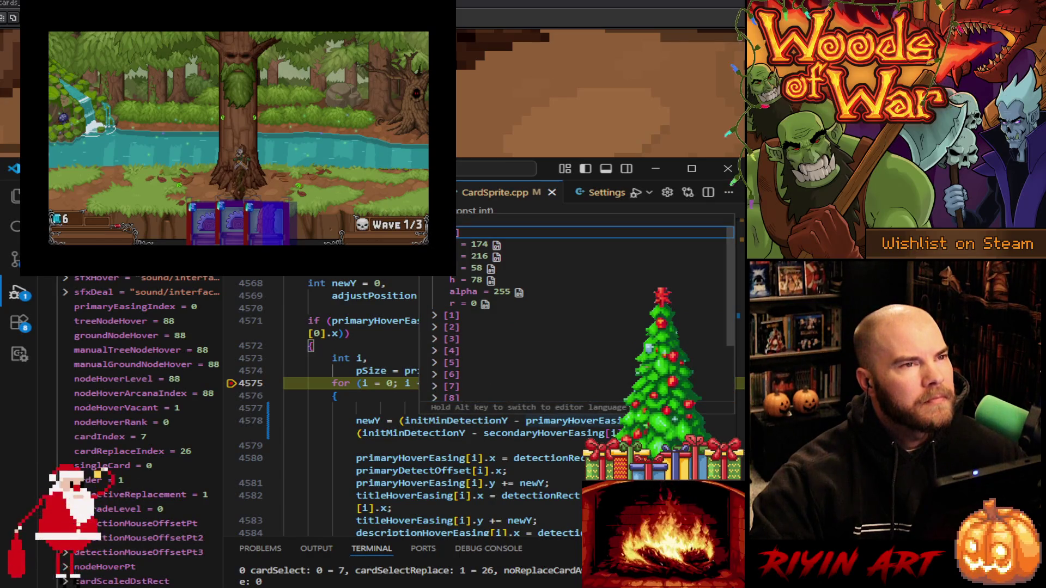
scroll(447, 299, down, 2)
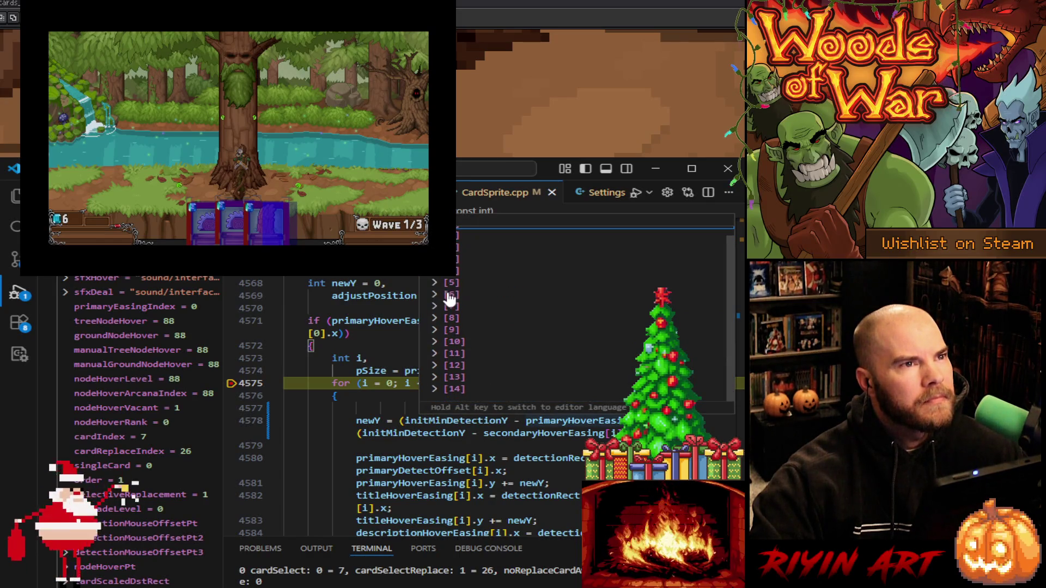
click(437, 390)
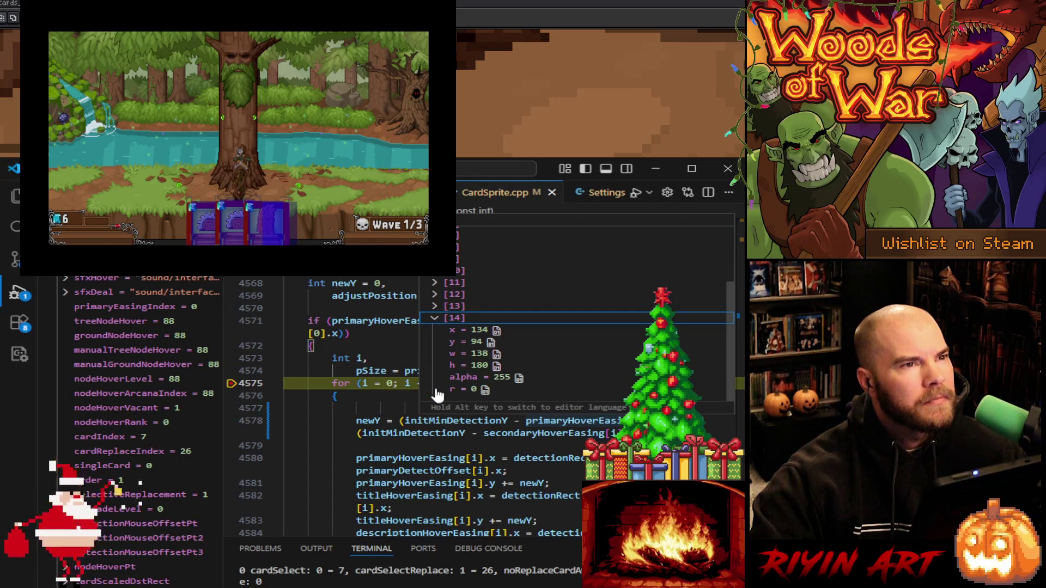
scroll(421, 462, down, 3)
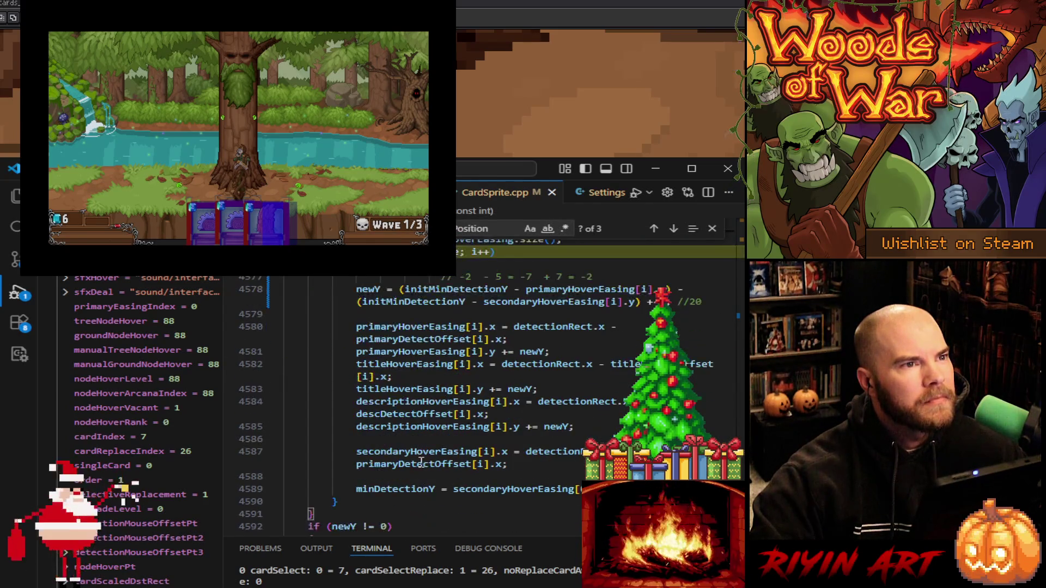
mouse_move(423, 447)
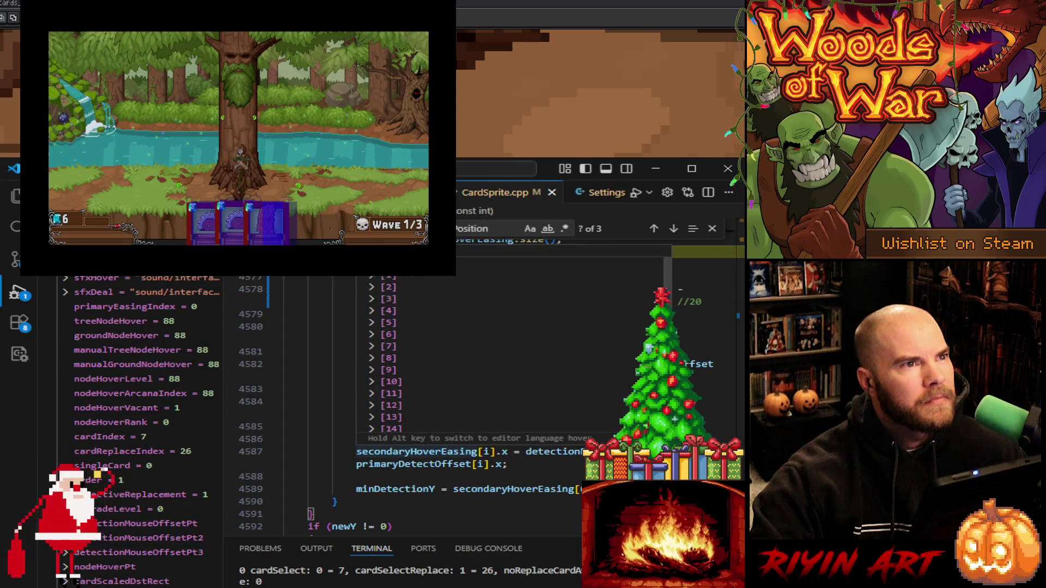
scroll(387, 337, down, 3)
click(373, 420)
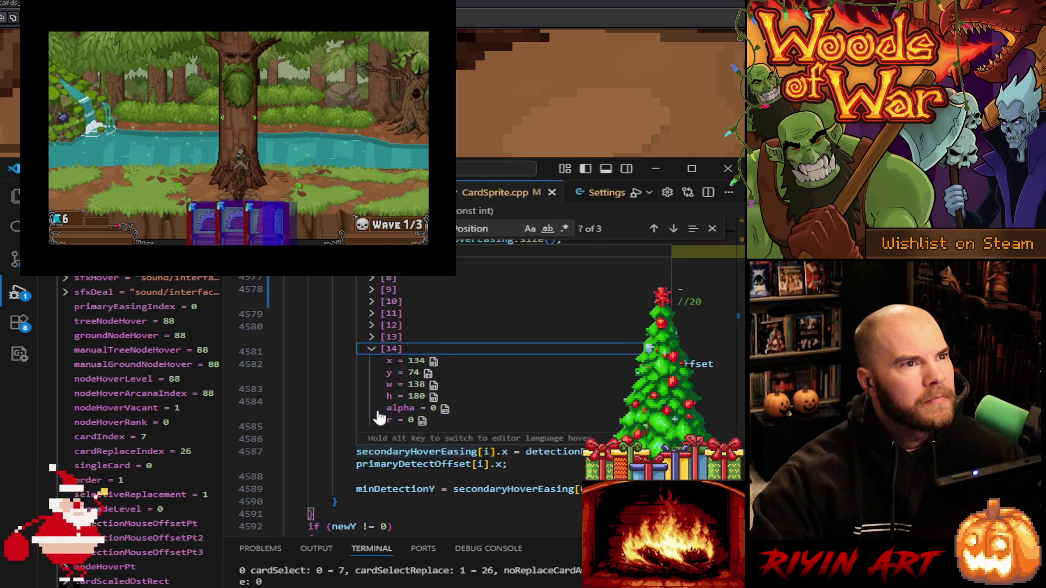
scroll(415, 380, up, 5)
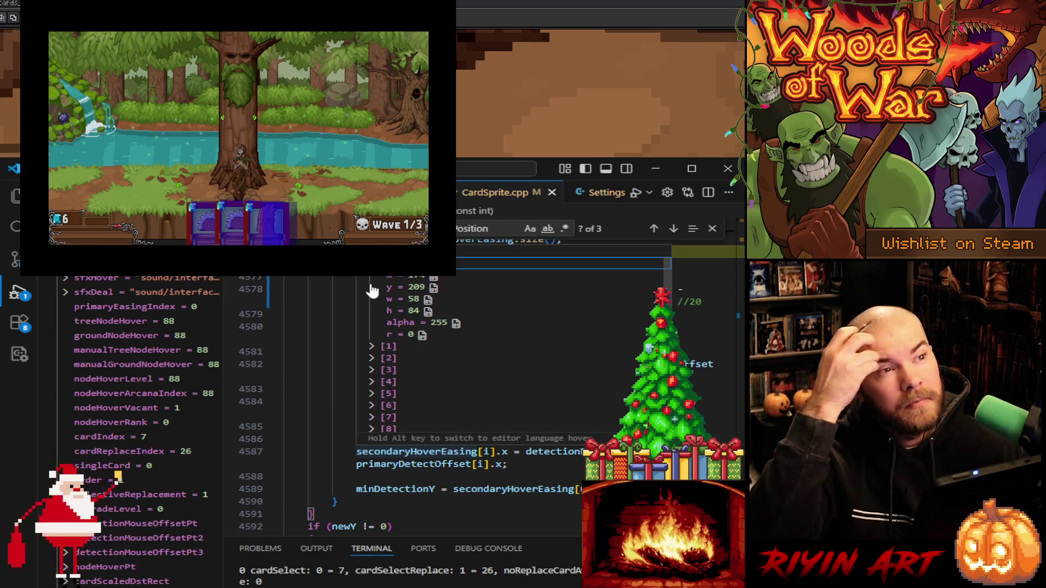
Resume to the next hover-loop hit and recheck the easing values
key(F5)
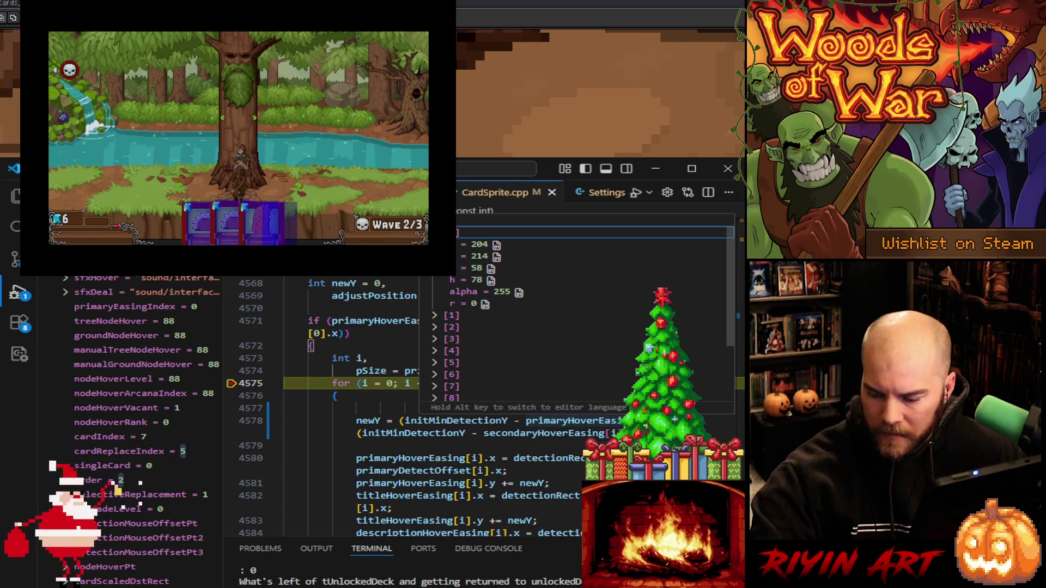
scroll(368, 384, down, 5)
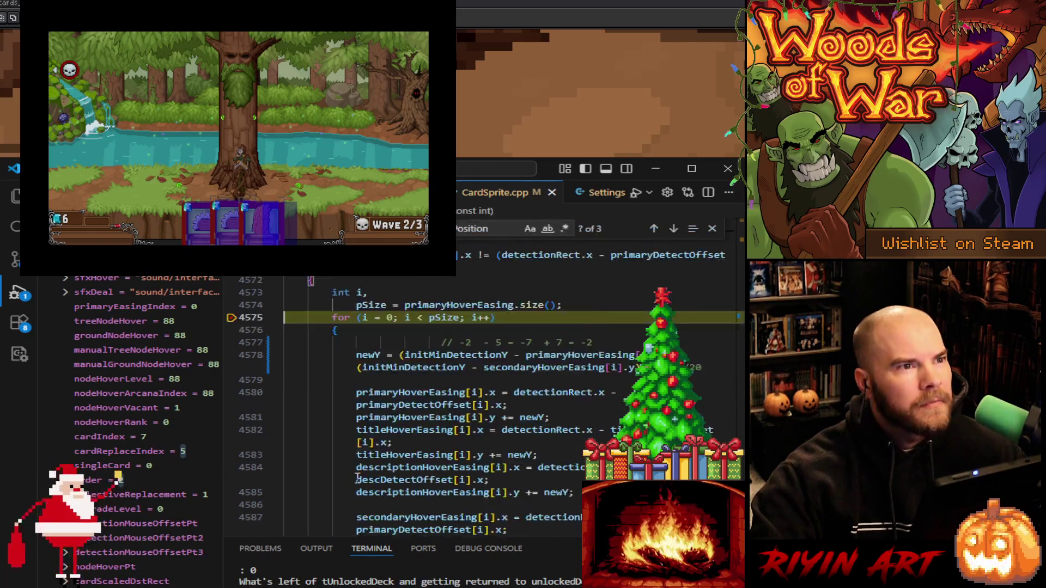
mouse_move(367, 384)
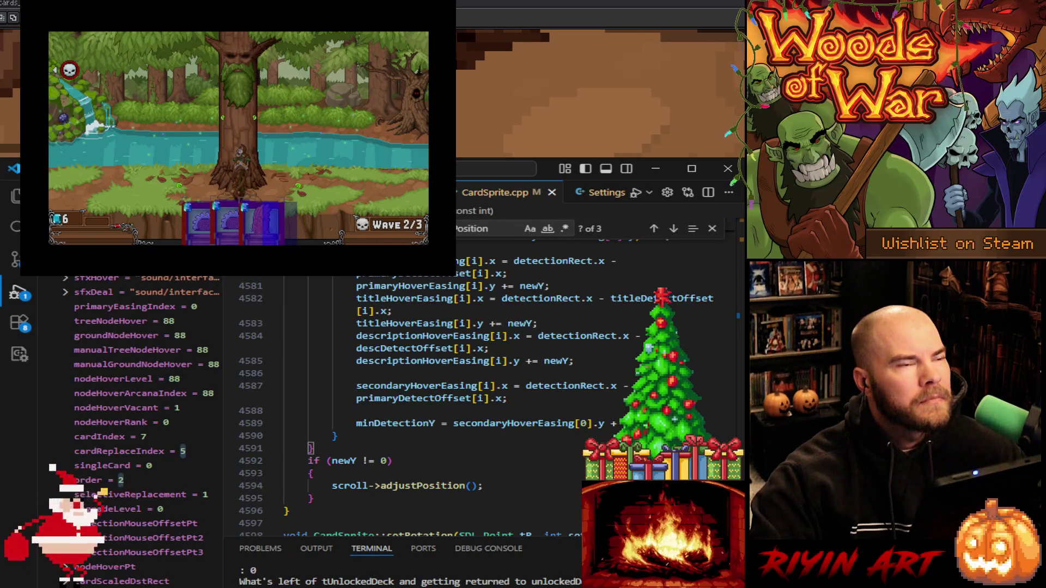
Continue again, inspect element [0] of both easing arrays, then resume past the line 22 breakpoint
key(F5)
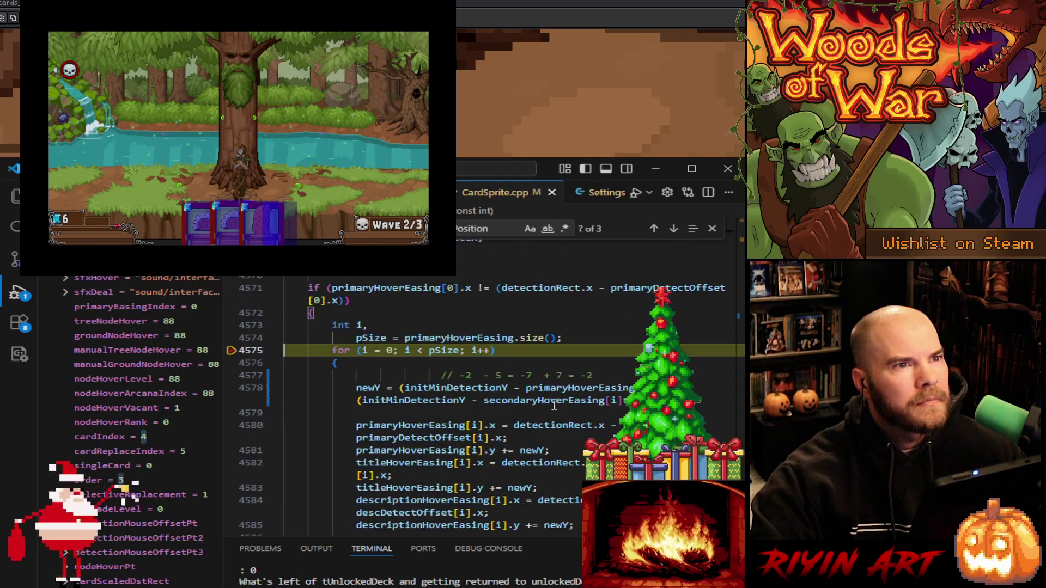
mouse_move(563, 384)
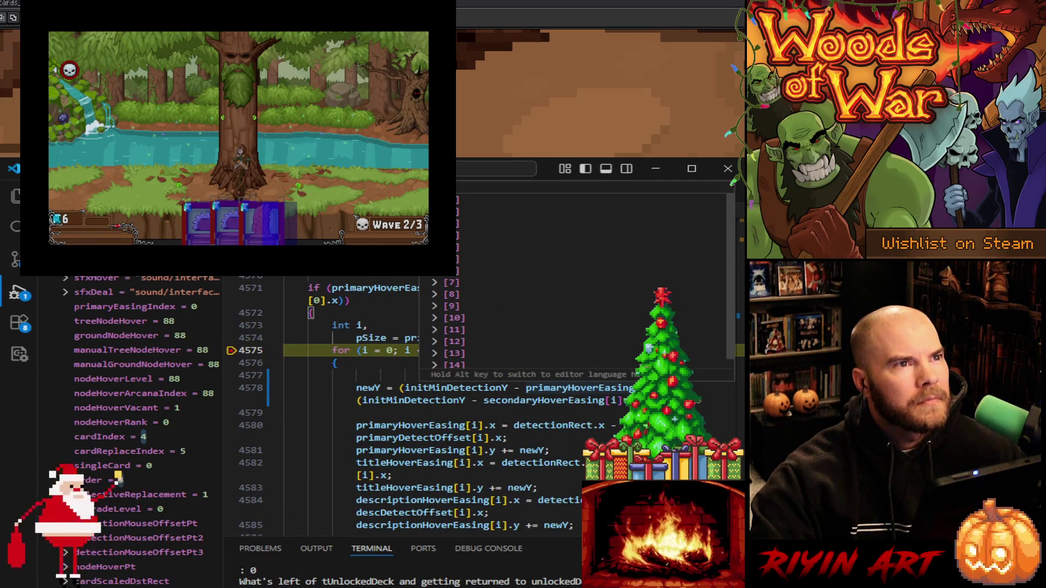
click(451, 270)
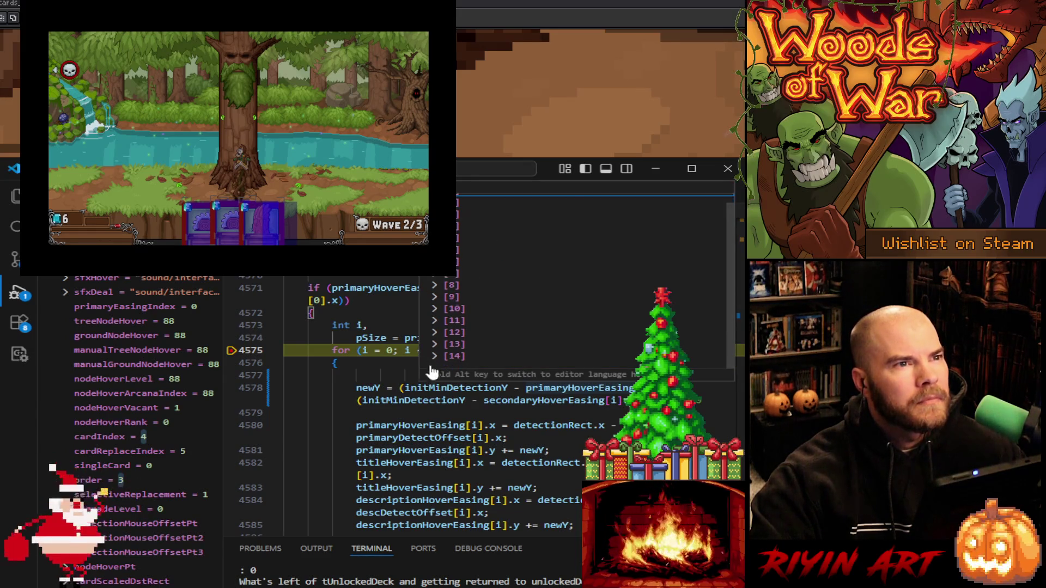
scroll(433, 436, down, 4)
mouse_move(514, 423)
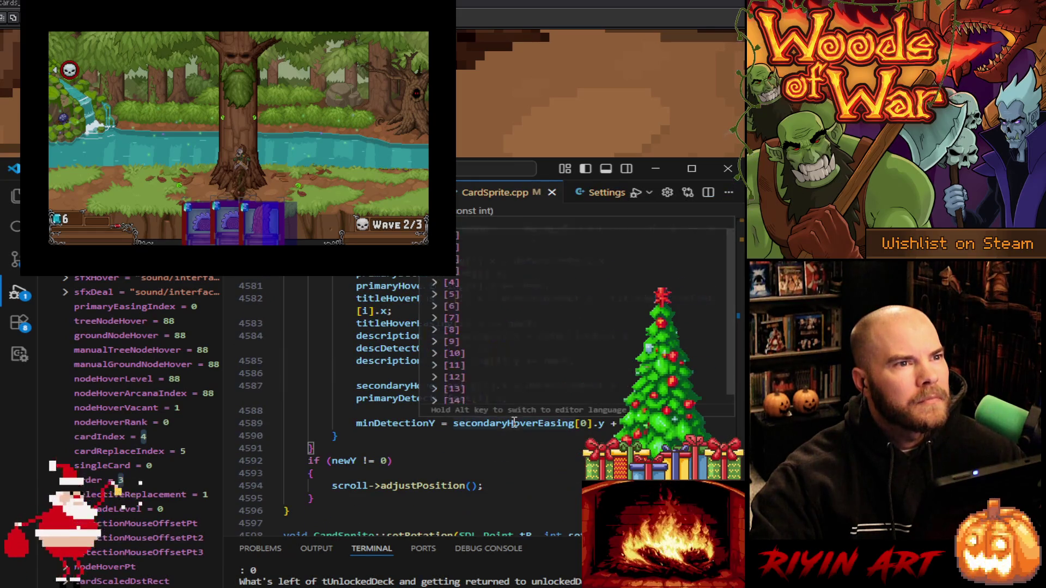
click(436, 235)
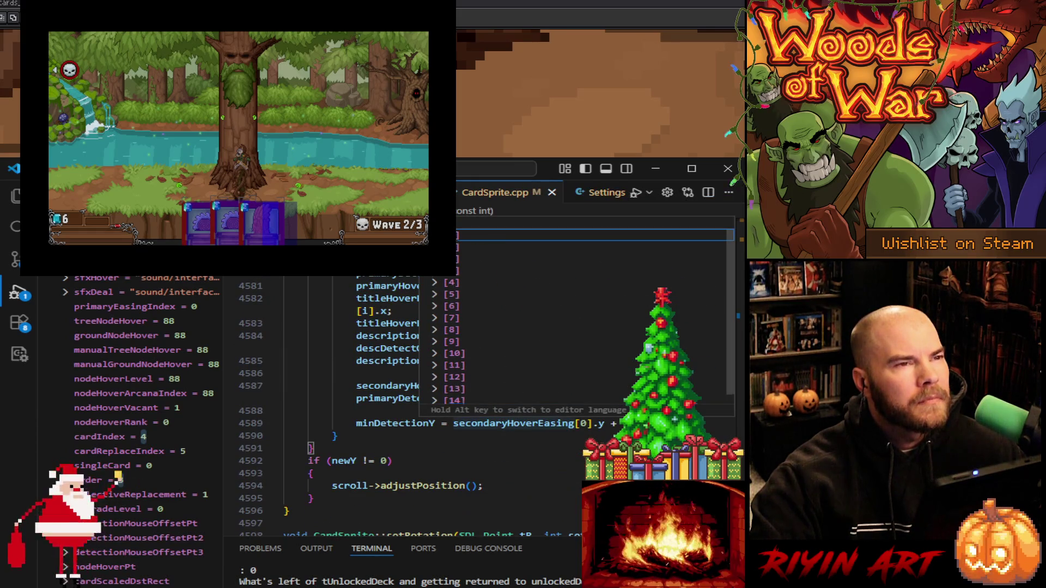
key(ctrl+f)
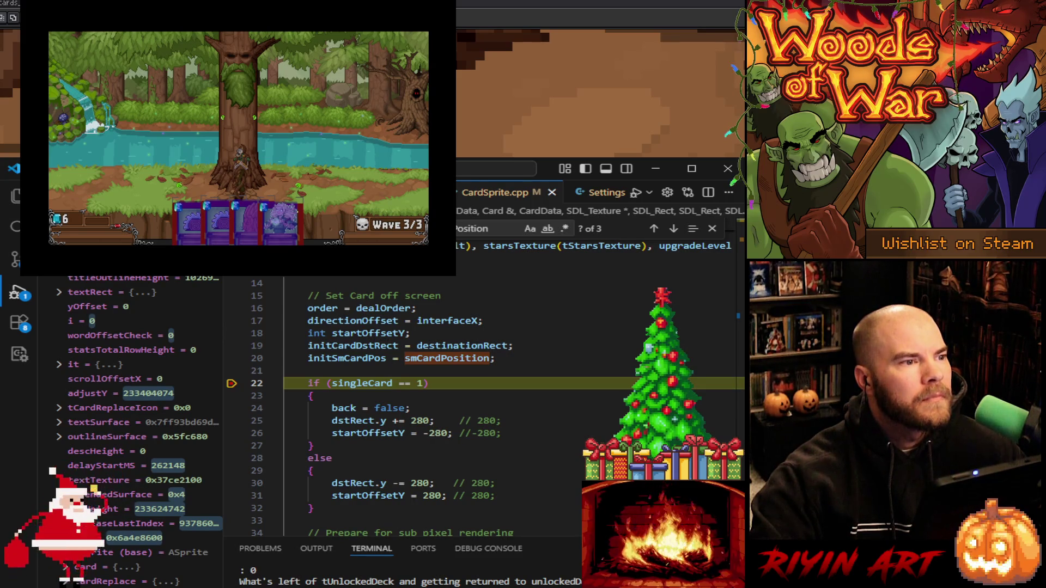
key(F5)
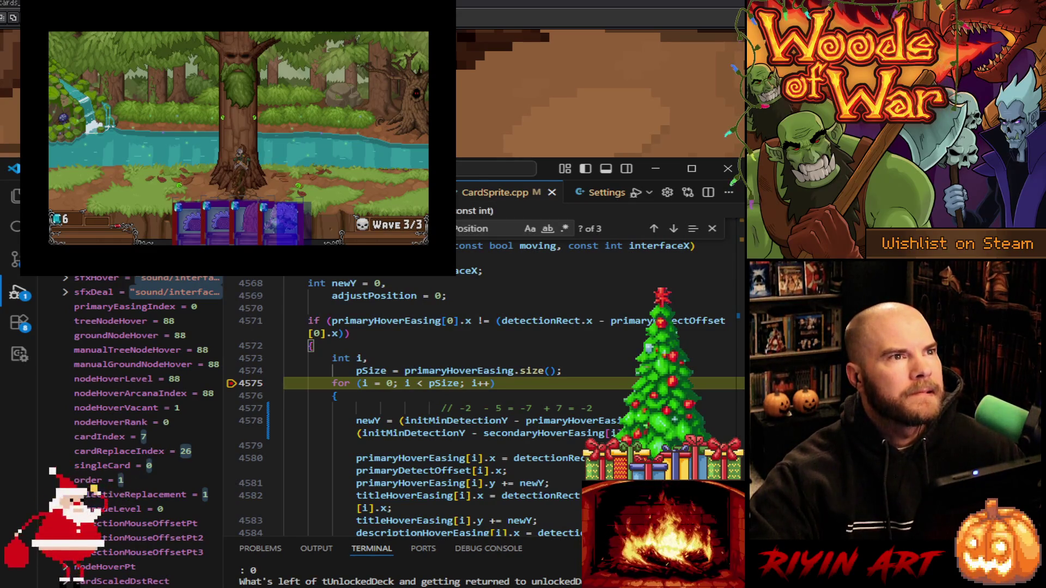
Inspect secondaryHoverEasing's first step in the tooltip, then continue to the next line 4575 hit
mouse_move(547, 420)
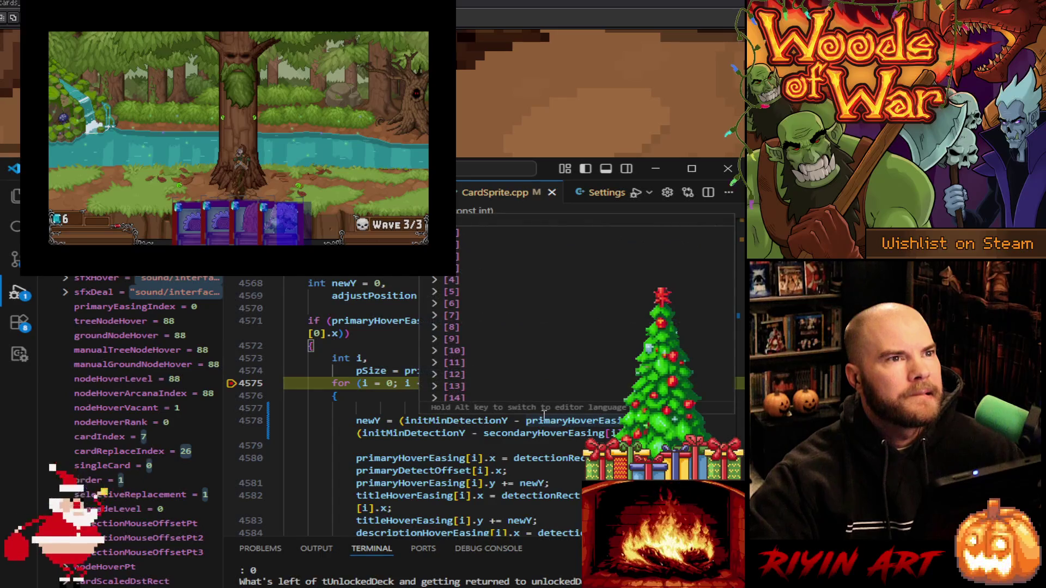
click(457, 233)
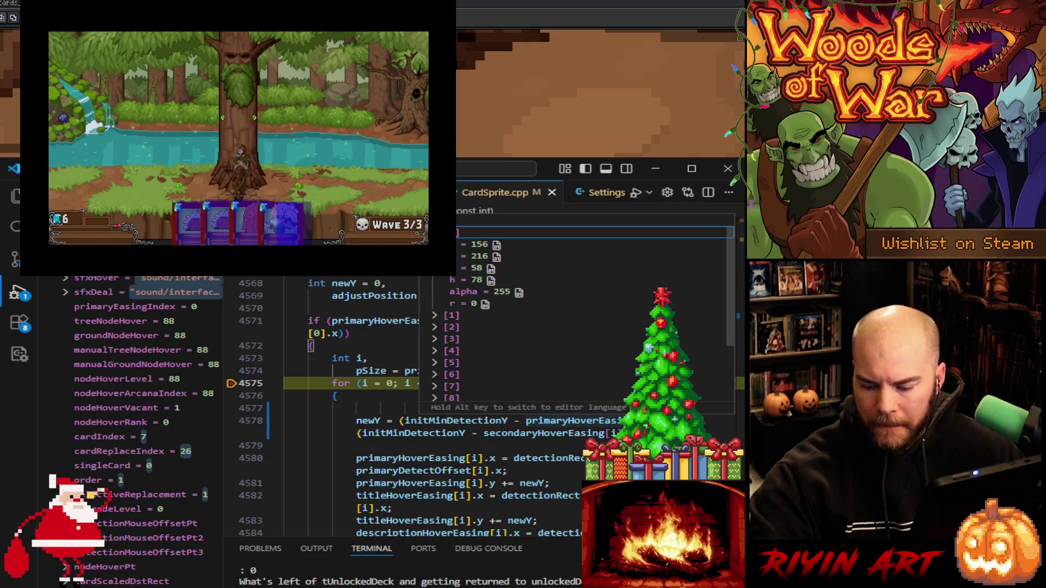
scroll(394, 460, down, 4)
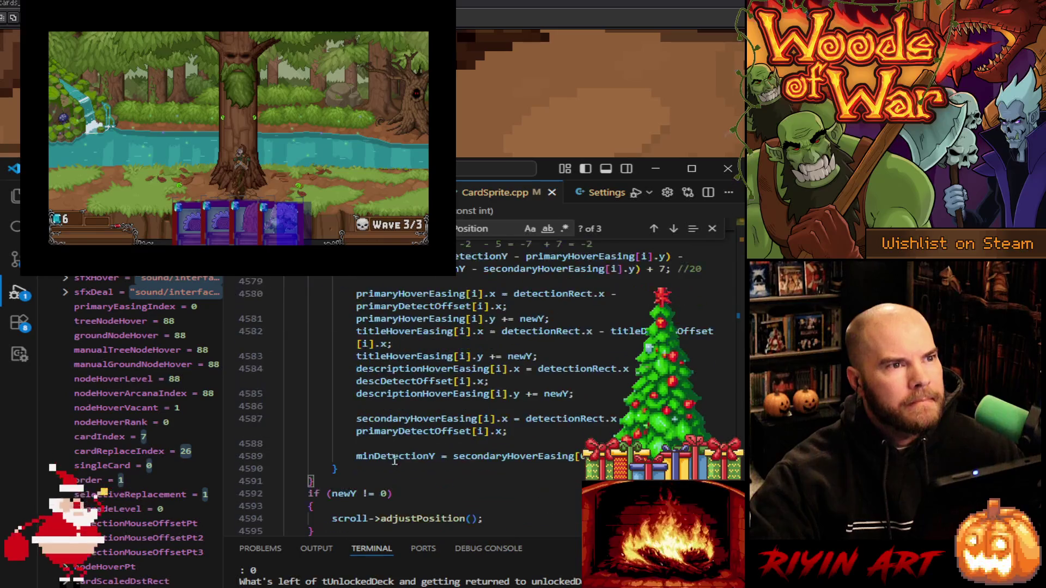
mouse_move(404, 417)
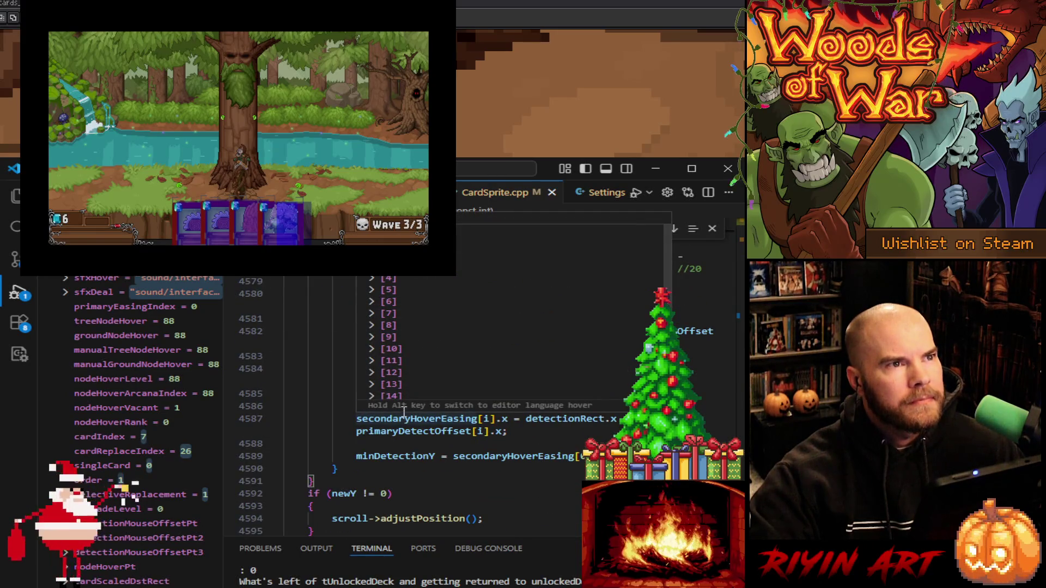
scroll(490, 338, up, 2)
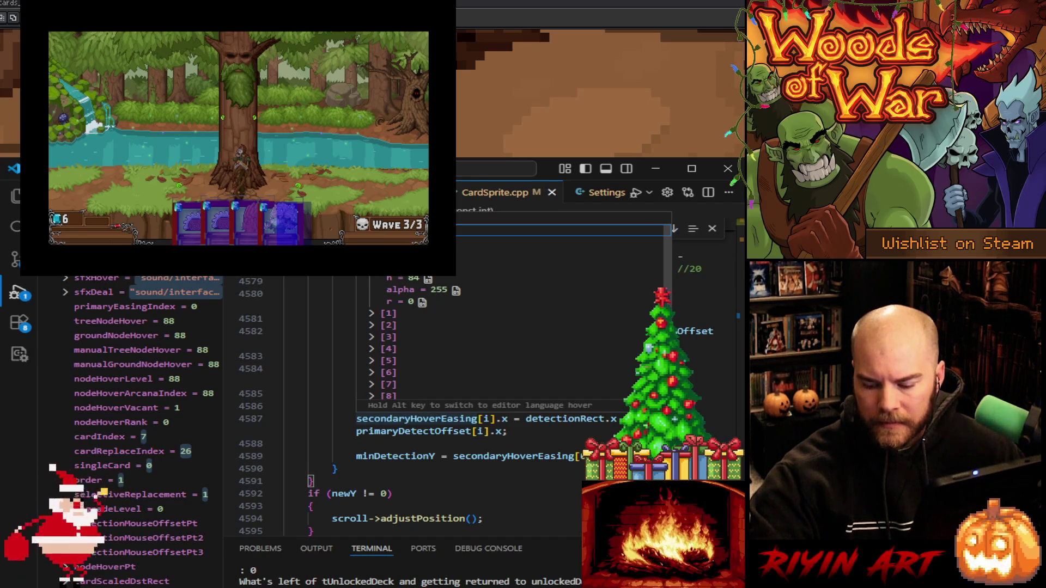
key(F5)
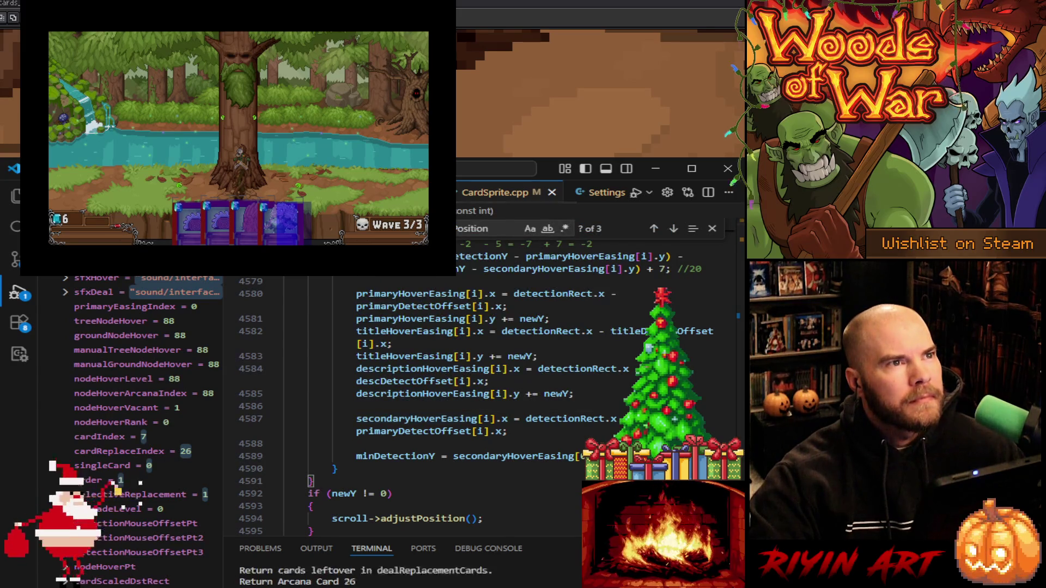
Expand primaryHoverEasing element [0] in the data tip at the current stop
scroll(393, 370, down, 3)
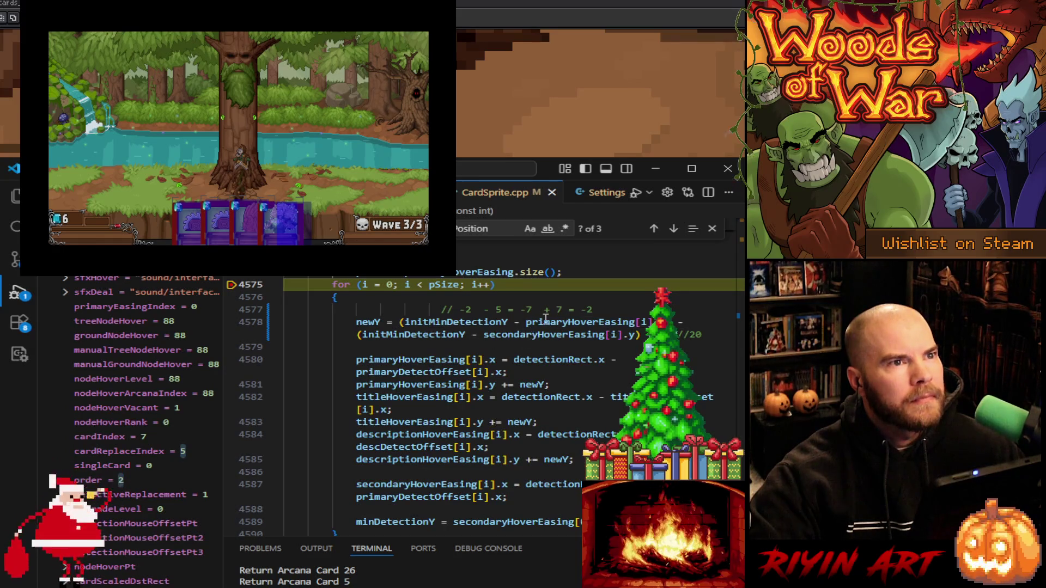
mouse_move(546, 318)
click(435, 348)
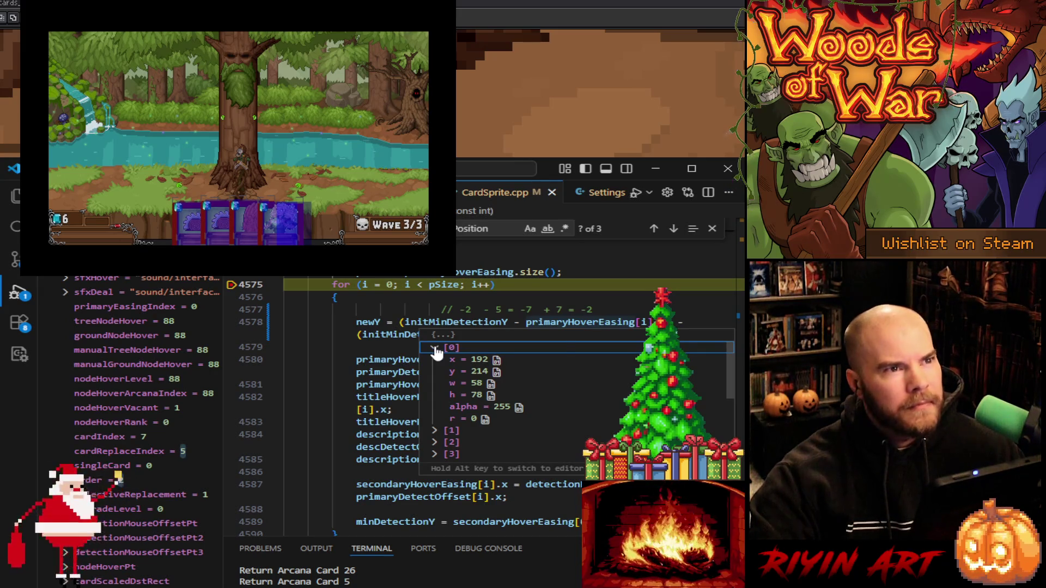
mouse_move(541, 333)
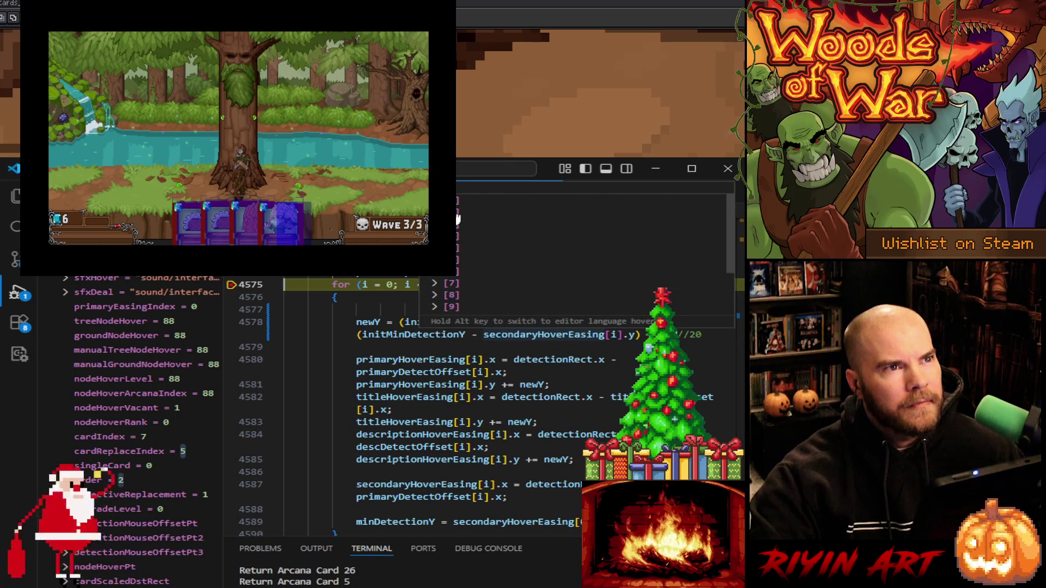
scroll(458, 219, up, 3)
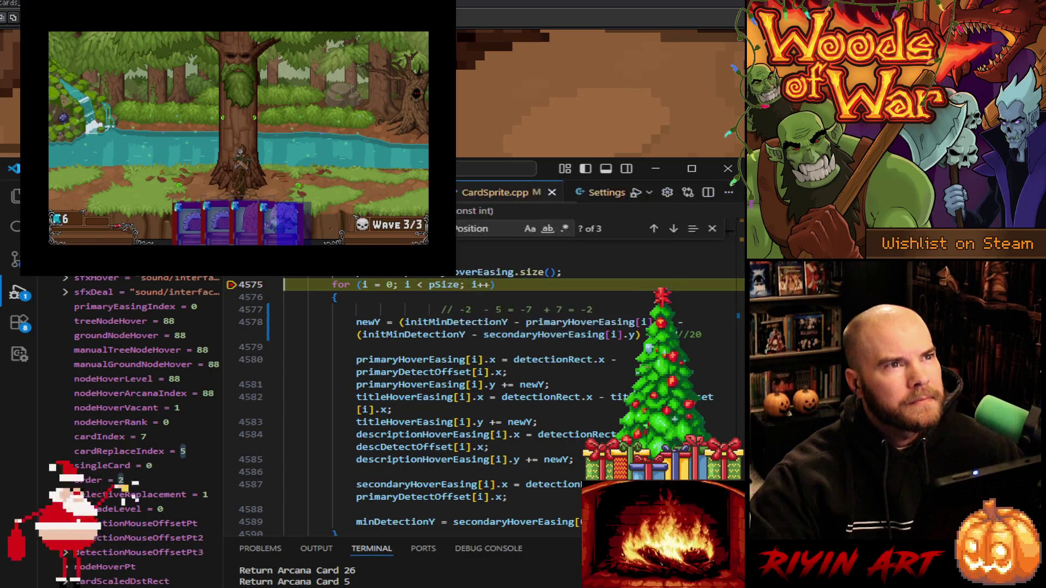
scroll(467, 400, up, 3)
Continue to the next hit (cardIndex 4, cardReplaceIndex 5) and expand element [0] again
key(F5)
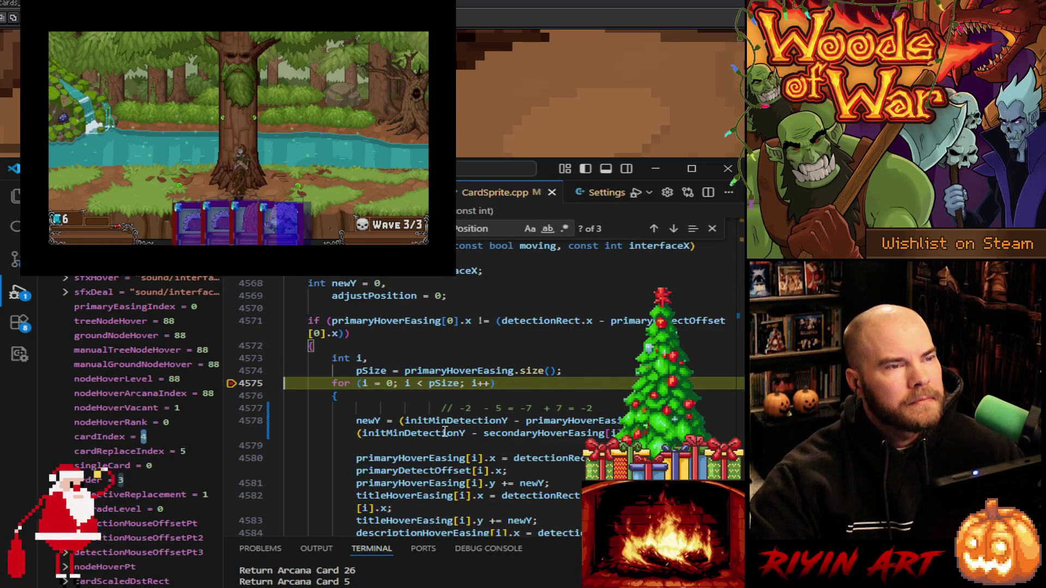
scroll(467, 401, down, 3)
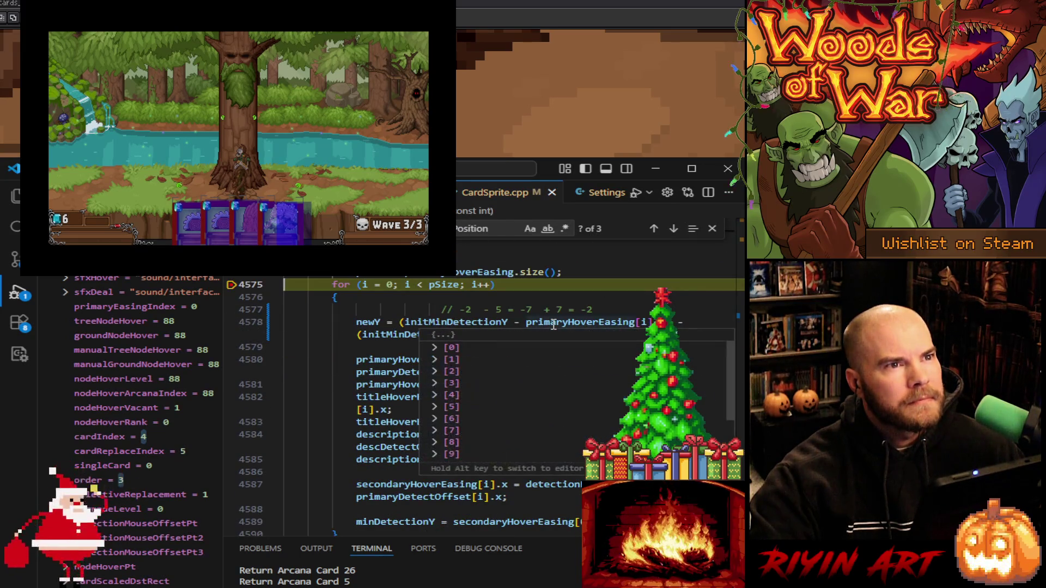
click(433, 349)
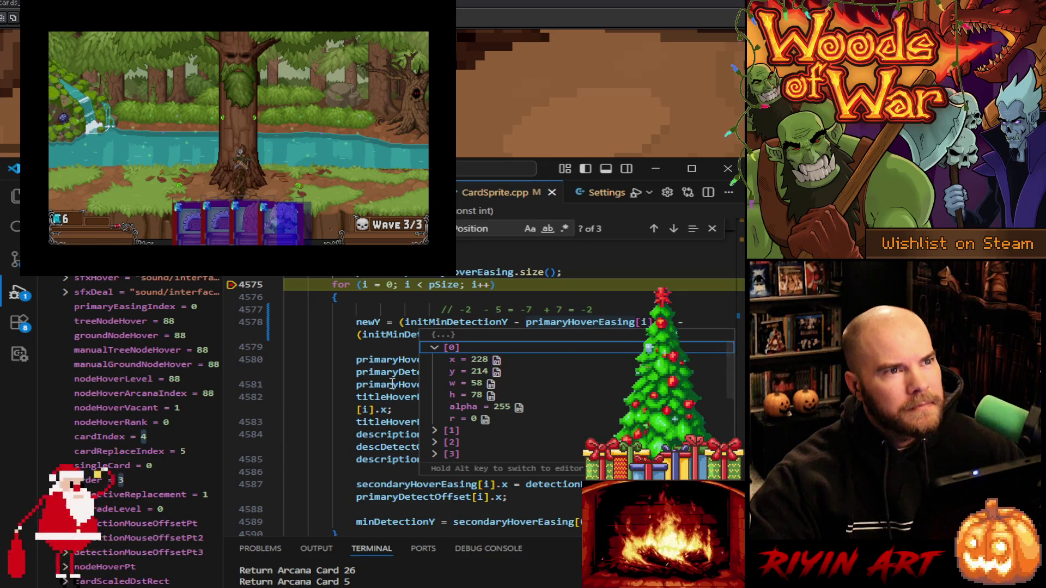
mouse_move(566, 334)
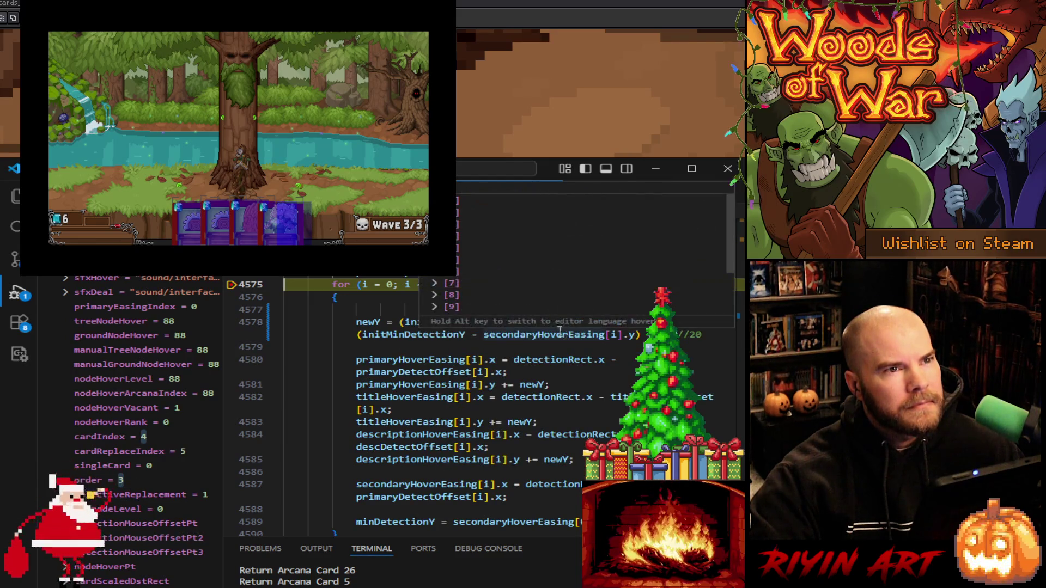
scroll(454, 218, down, 3)
scroll(452, 279, up, 2)
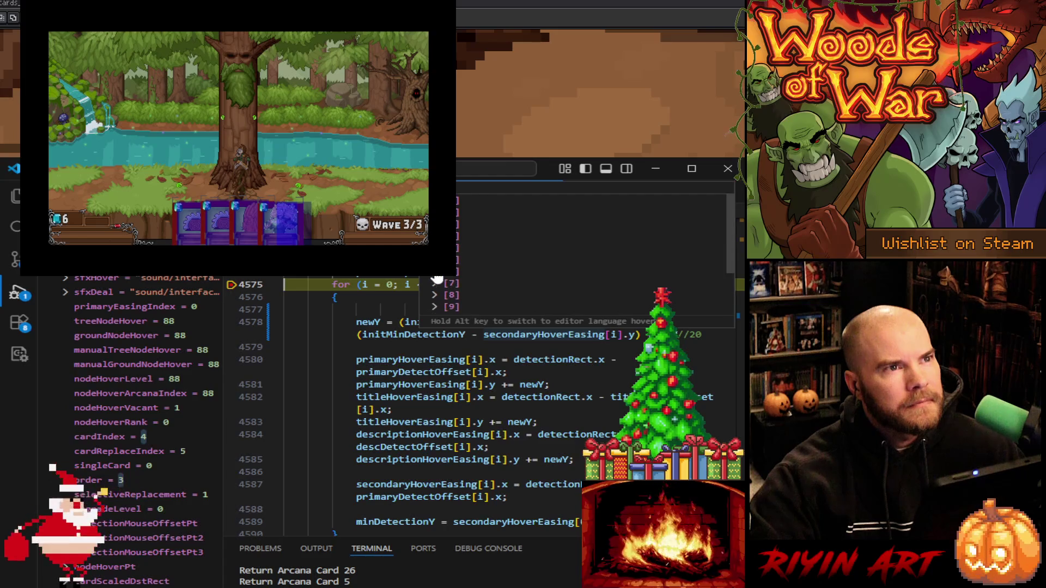
scroll(452, 279, up, 5)
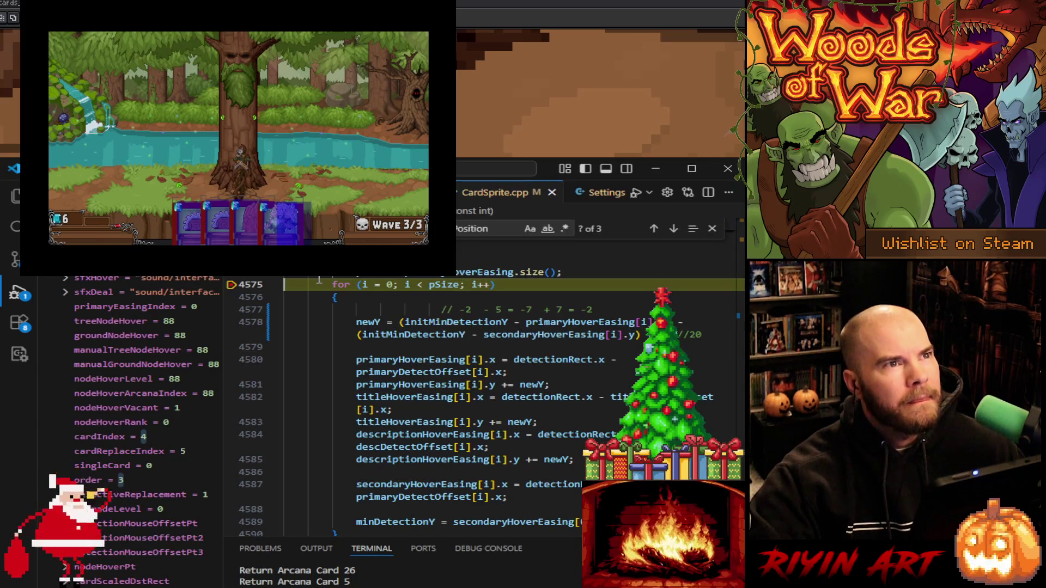
Continue to the cardIndex 26 stop and expand primaryHoverEasing [0], showing x 264 and y 217
key(F5)
key(F5)
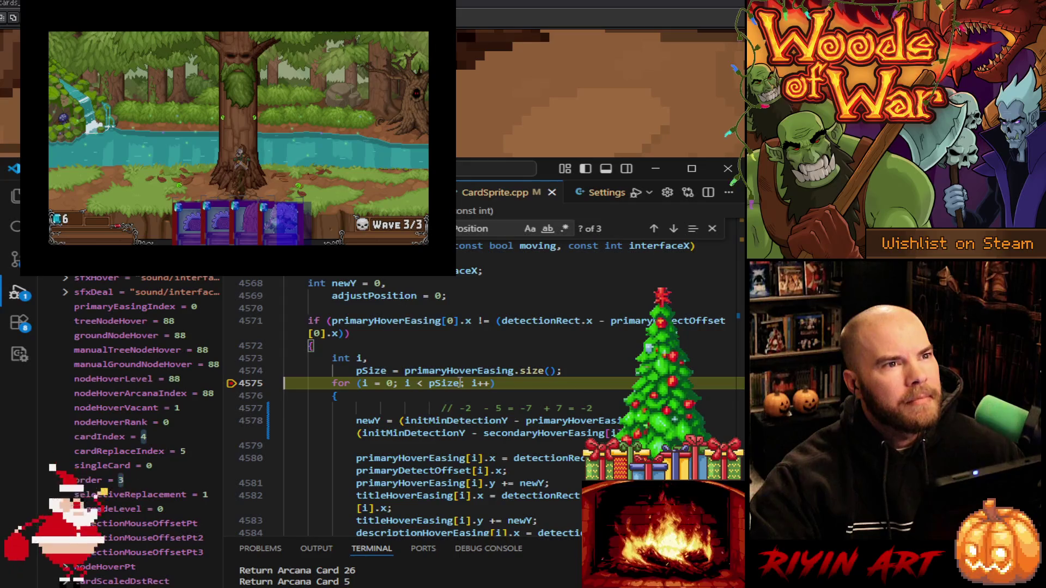
mouse_move(565, 355)
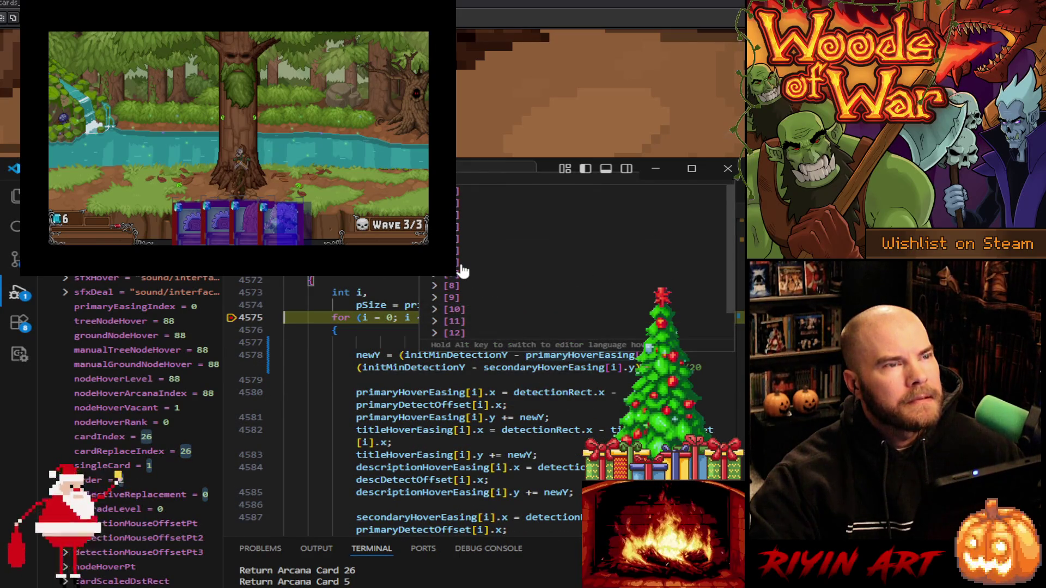
scroll(462, 270, up, 3)
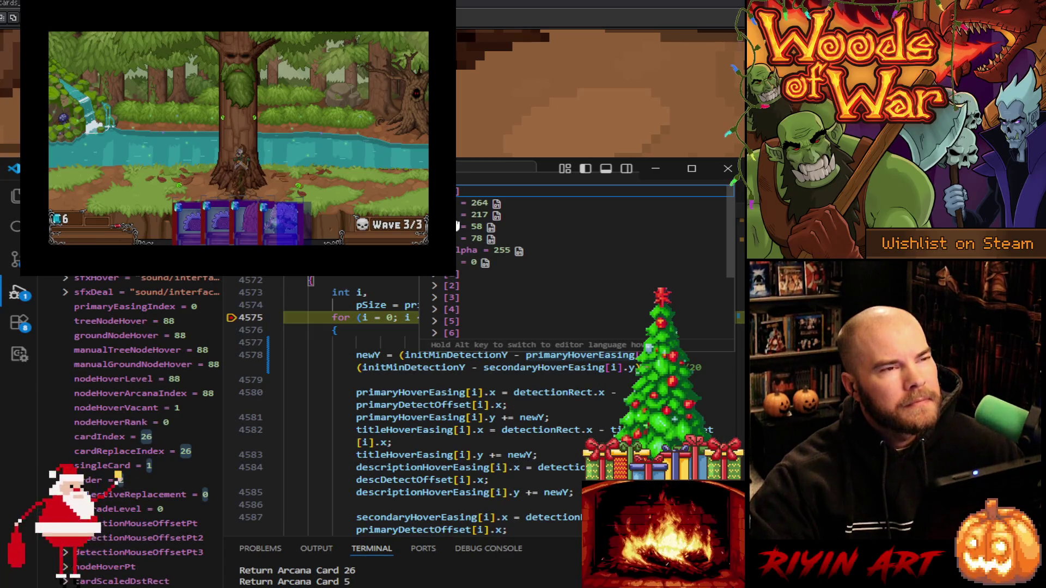
scroll(399, 350, down, 5)
scroll(399, 350, up, 2)
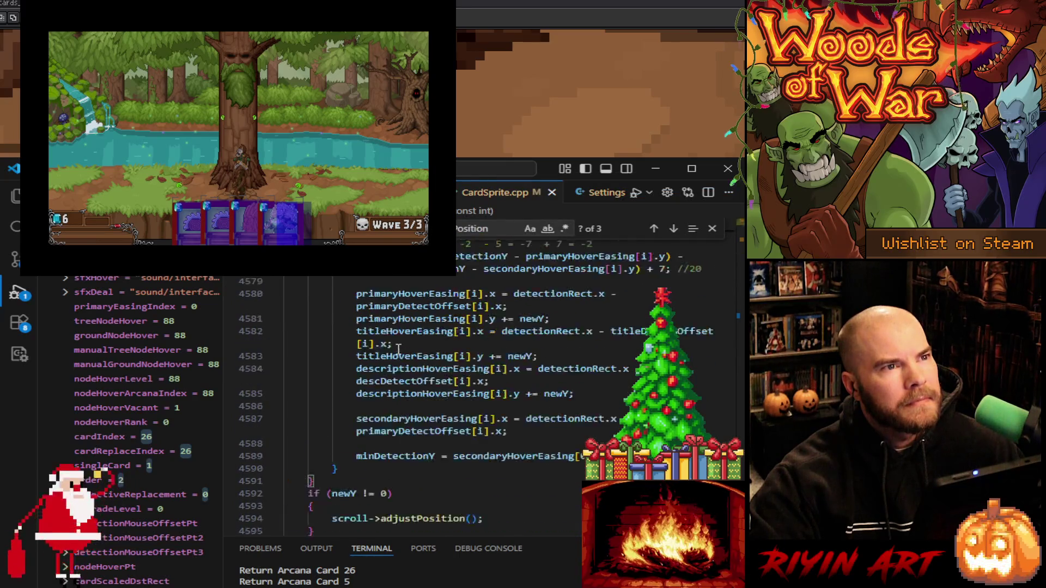
scroll(398, 349, up, 3)
mouse_move(528, 367)
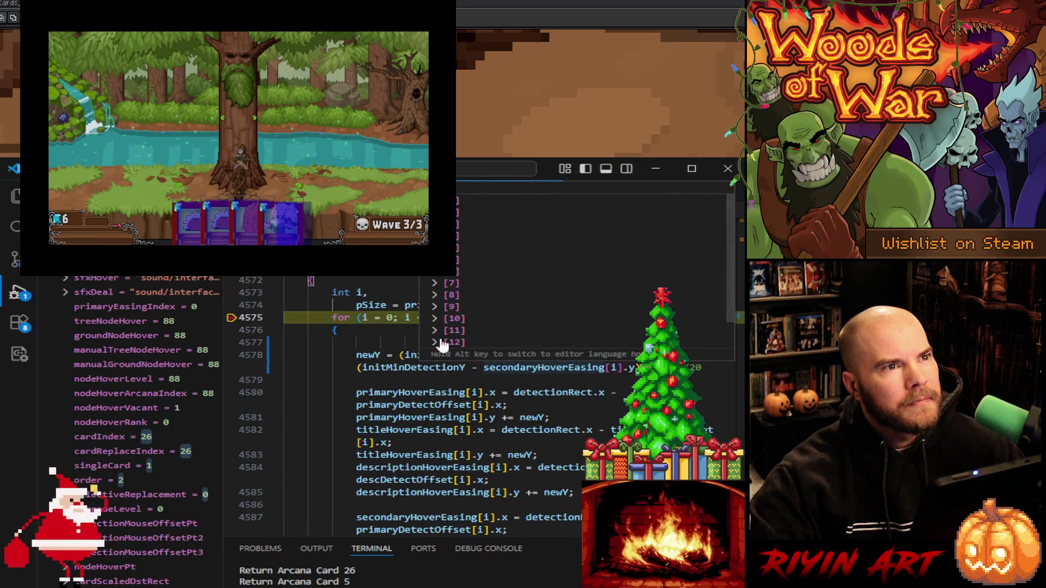
scroll(442, 345, up, 3)
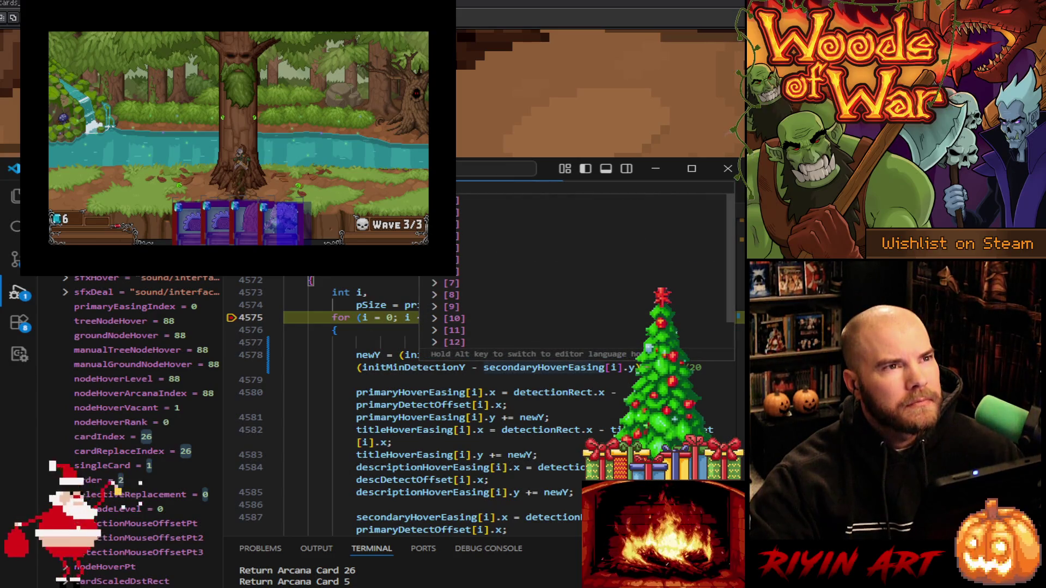
scroll(572, 272, up, 3)
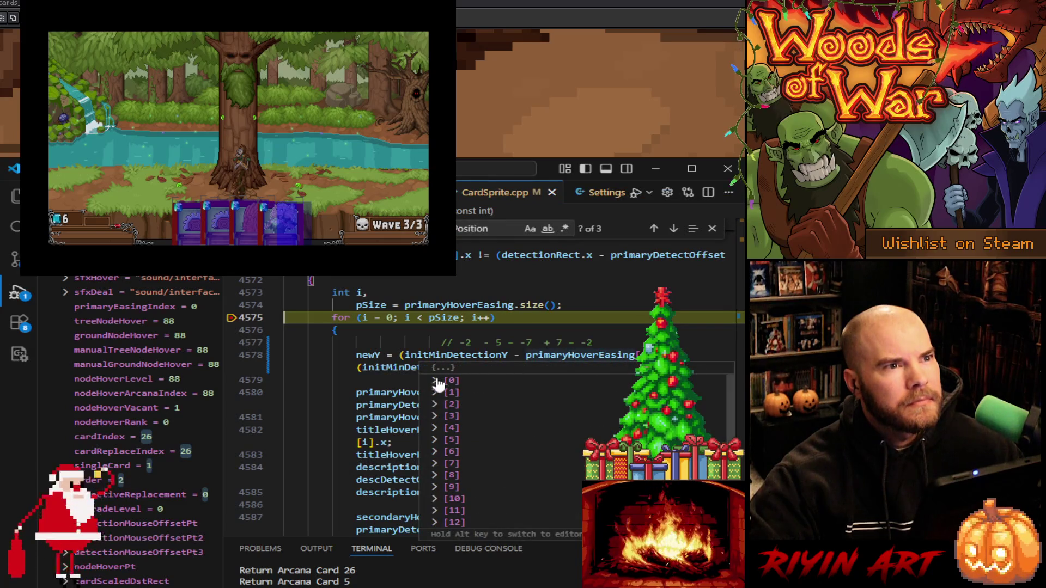
click(435, 381)
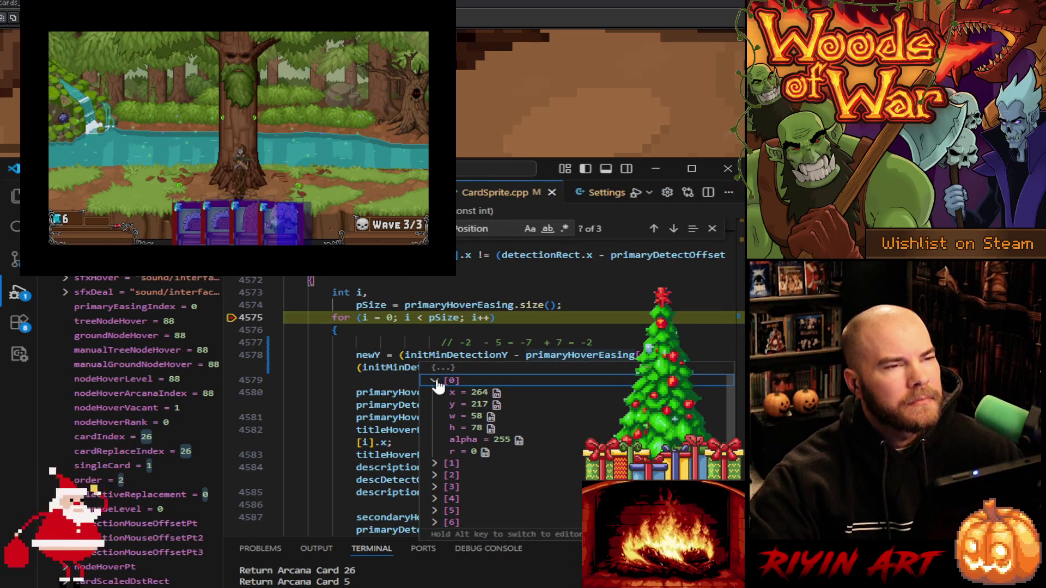
Mark primaryHoverEasing's uses from line 4578 and start a file search for it
click(588, 356)
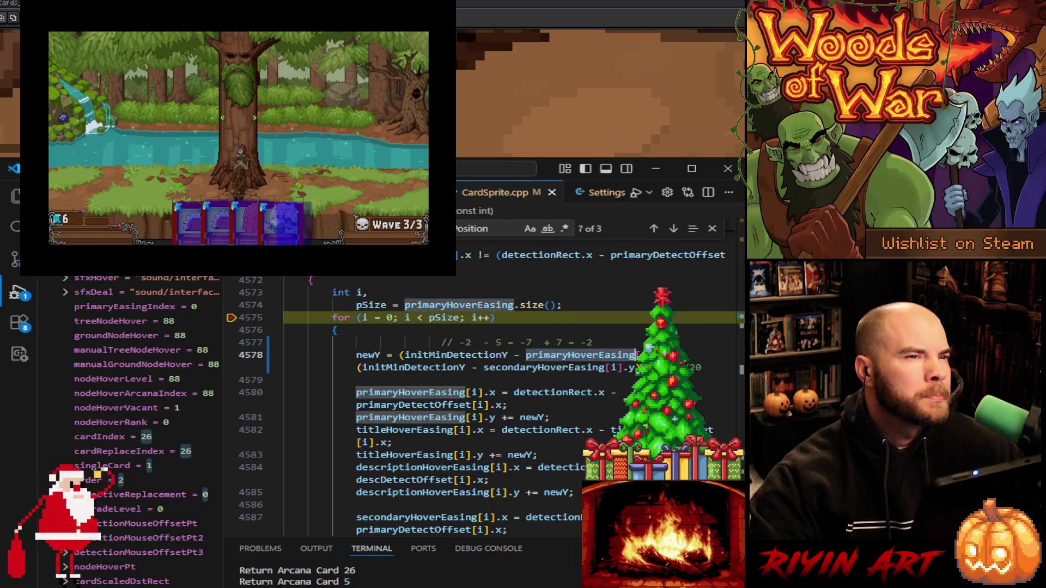
scroll(648, 347, down, 2)
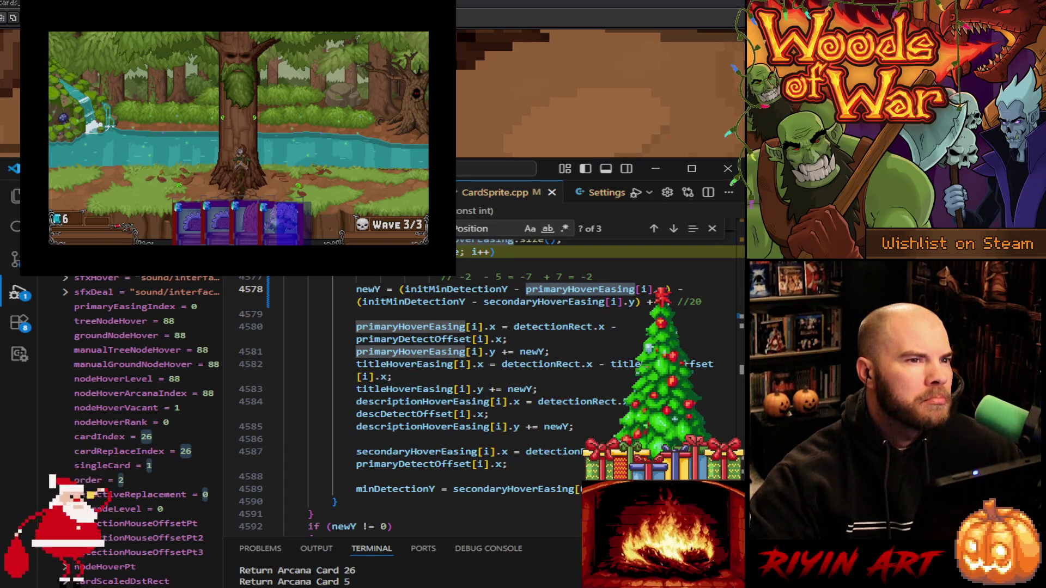
scroll(484, 398, down, 2)
scroll(485, 398, up, 3)
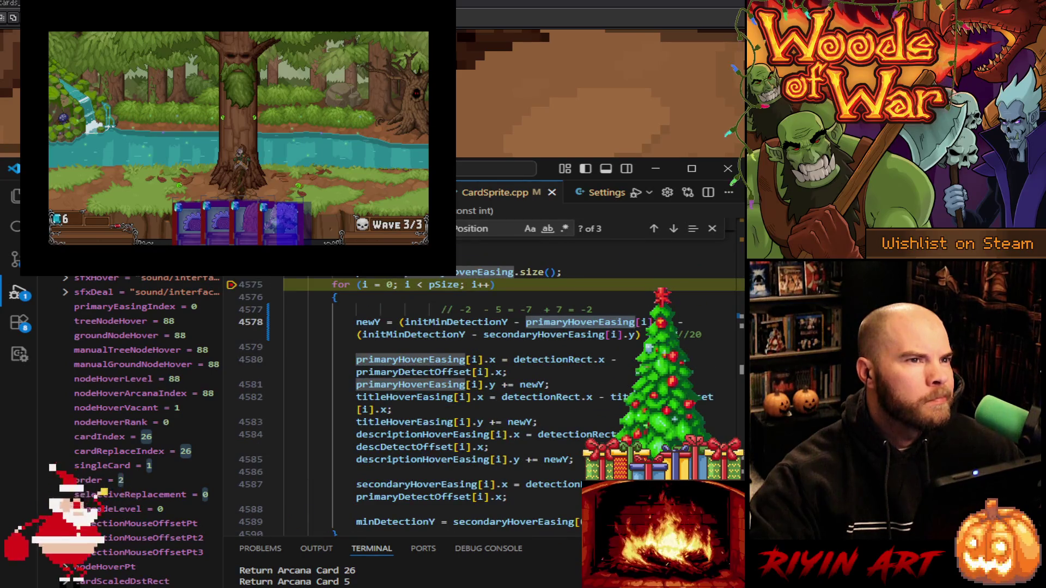
key(ctrl+f)
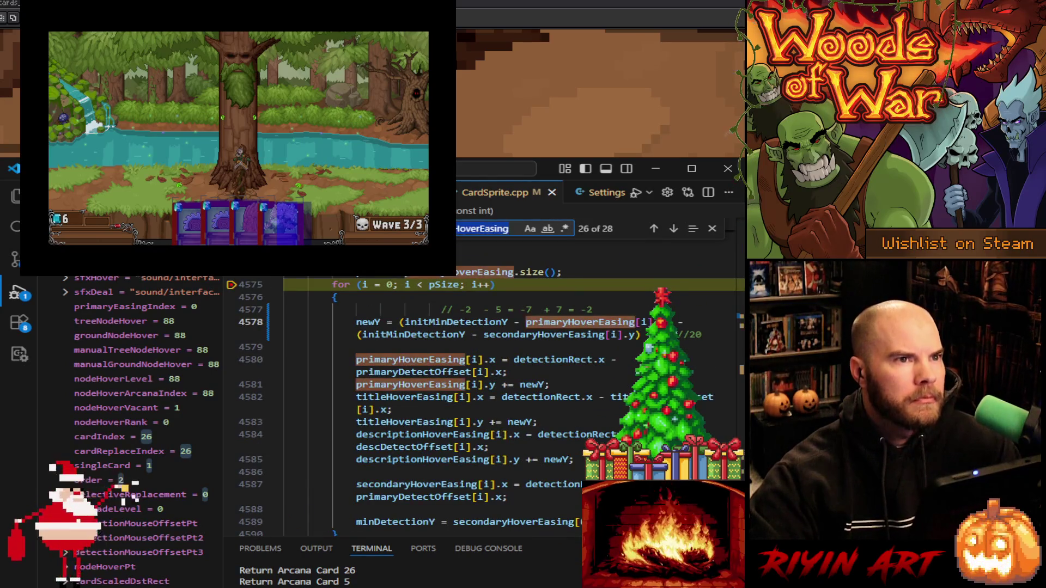
Step to primaryHoverEasing match 1 of 28 at line 1789 and review its toExpoEaseInOut setup
click(674, 229)
click(674, 228)
click(675, 229)
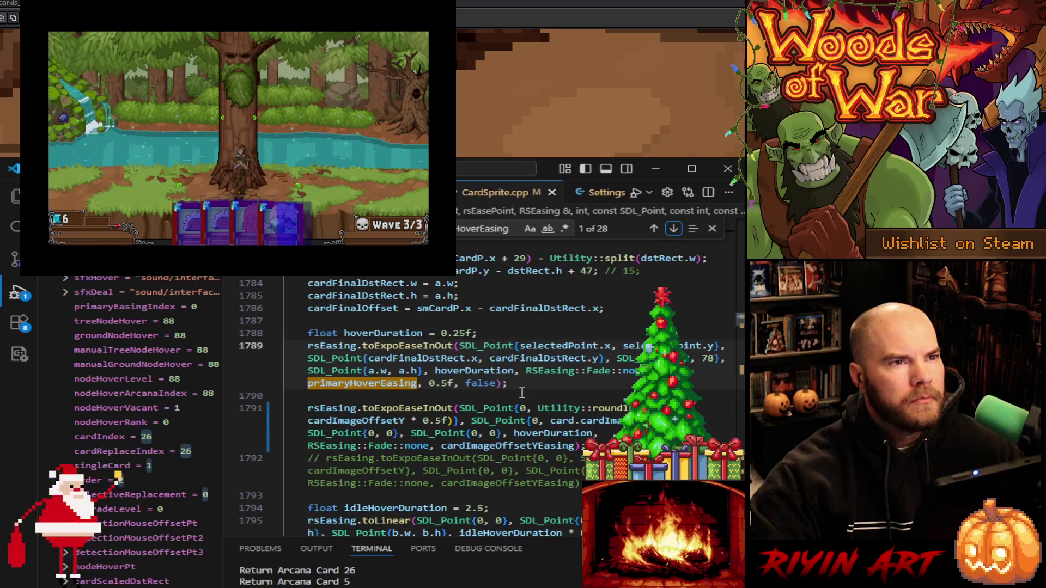
click(528, 359)
scroll(531, 393, up, 3)
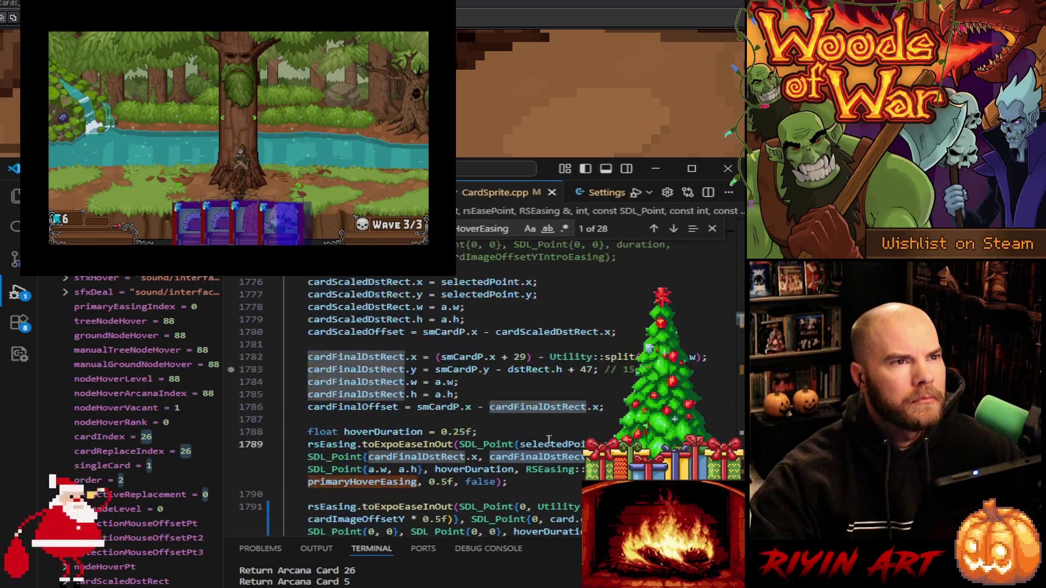
mouse_move(550, 448)
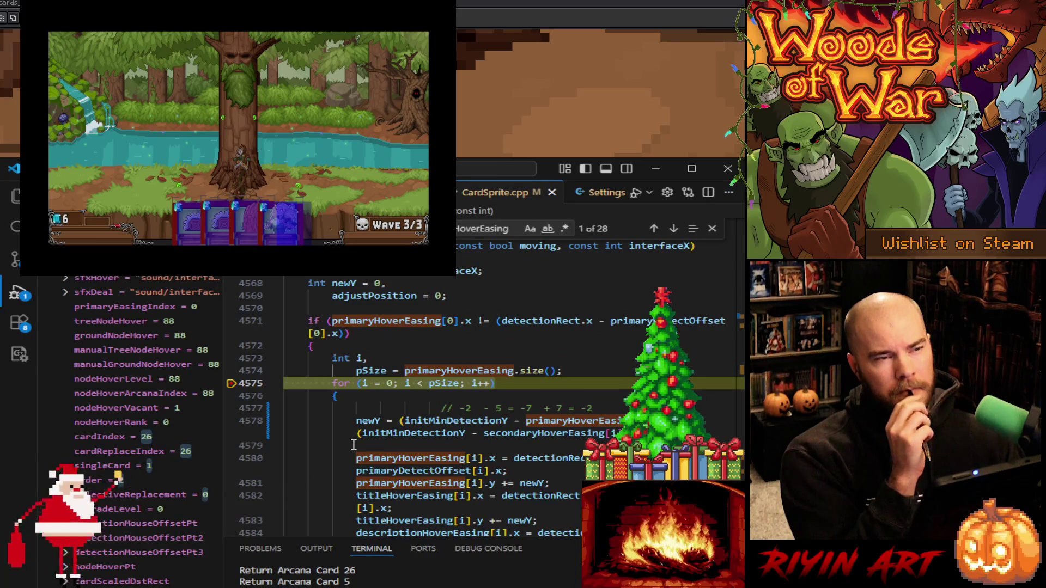
Expand primaryHoverEasing elements [0] and [14] in the debug popup to read their values
mouse_move(605, 423)
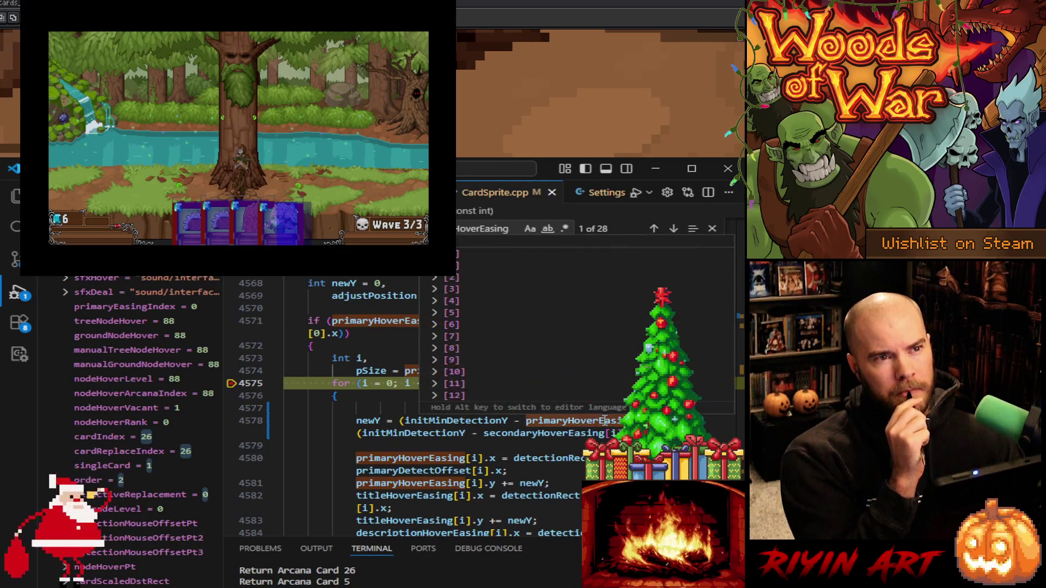
click(435, 254)
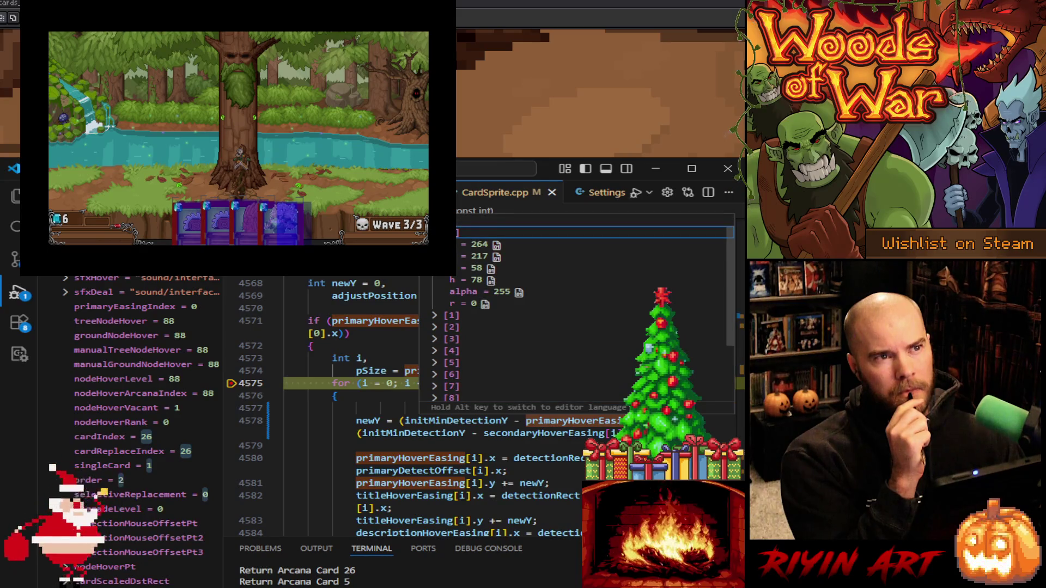
key(Left)
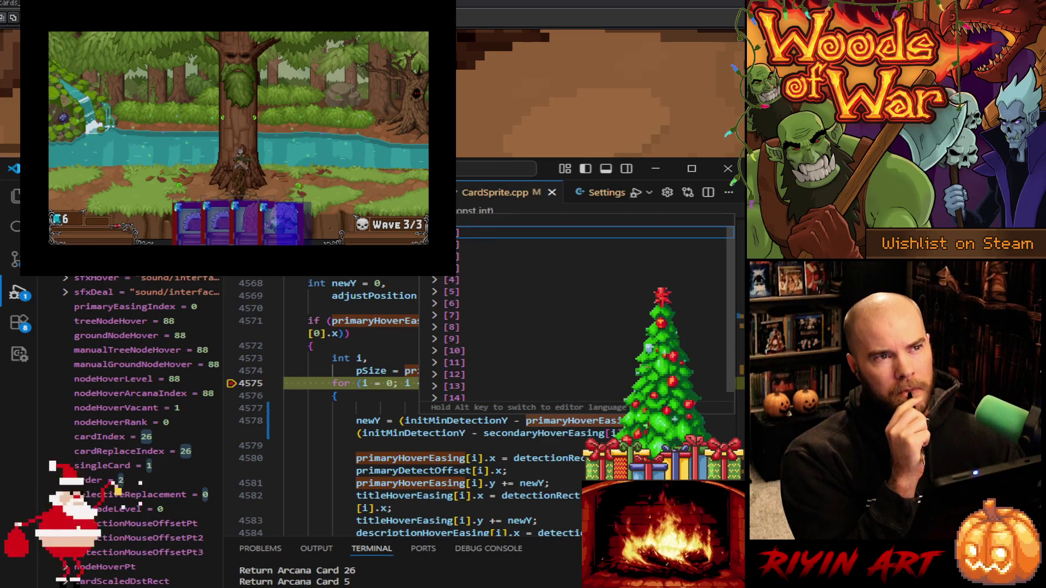
scroll(436, 281, down, 1)
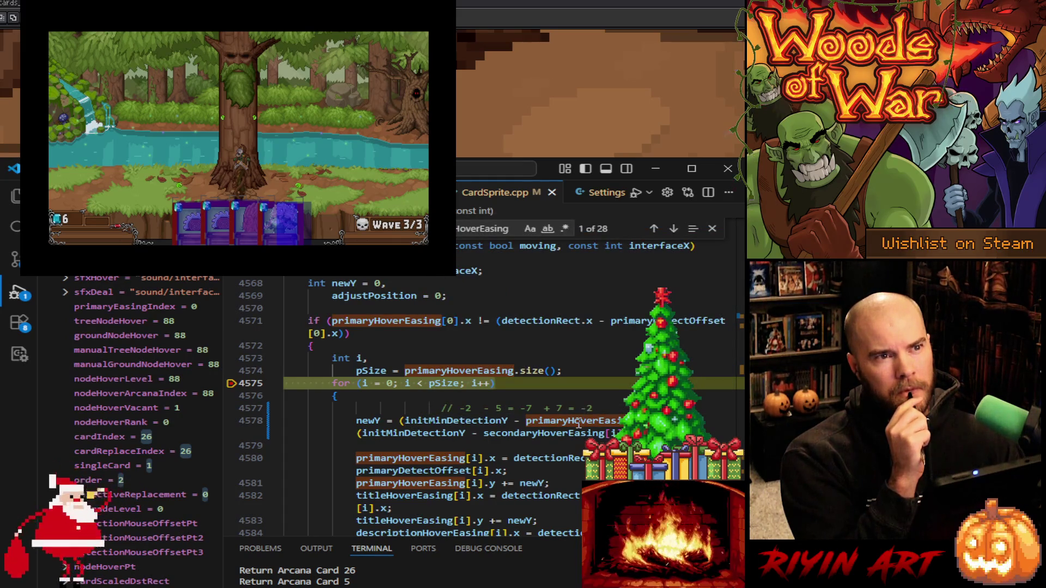
mouse_move(579, 424)
click(435, 389)
scroll(444, 365, down, 1)
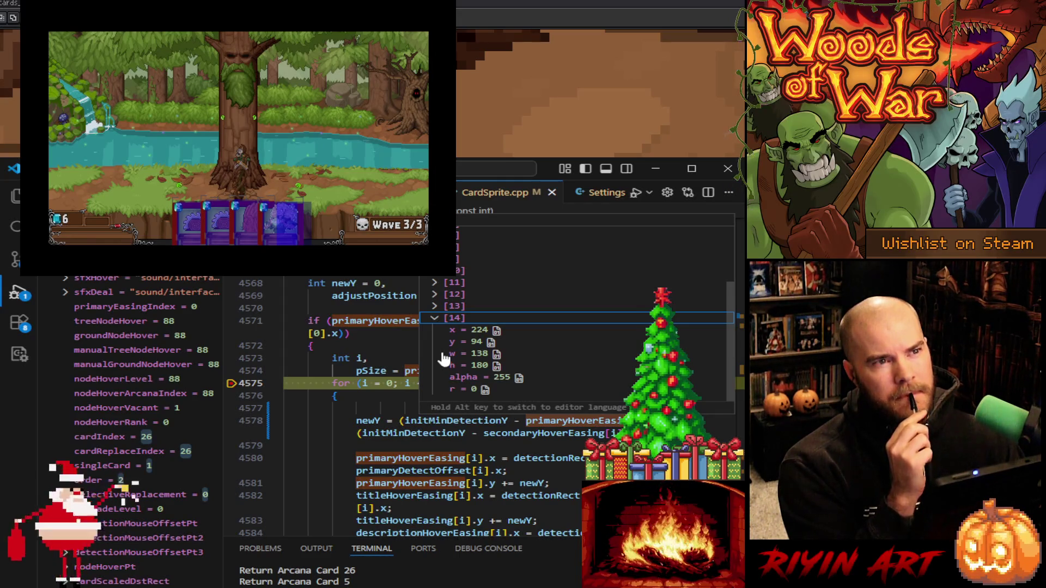
mouse_move(438, 457)
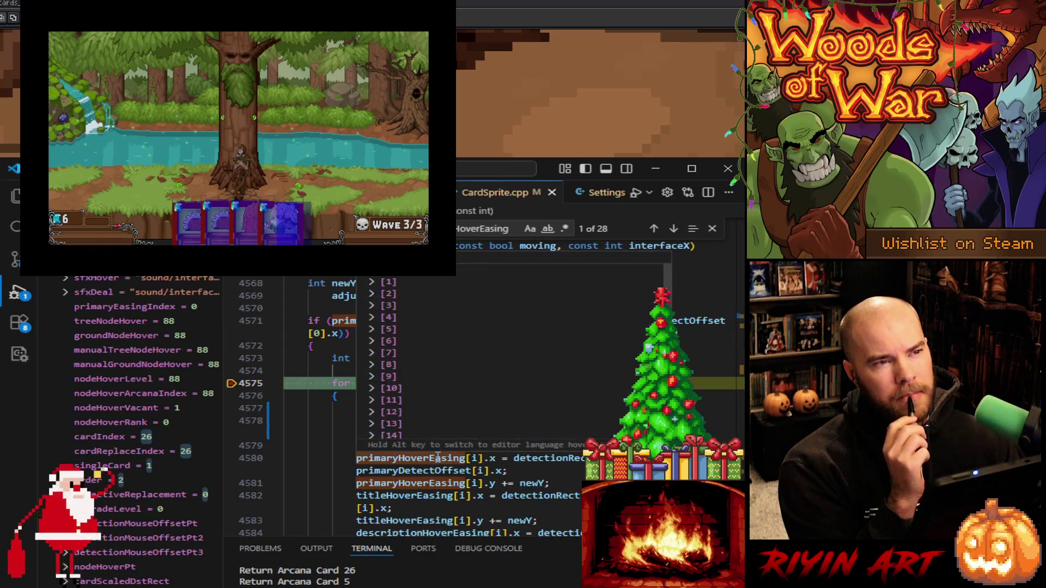
Search for secondaryHoverEasing and jump to match 24 of 39 at line 4608
scroll(438, 458, down, 1)
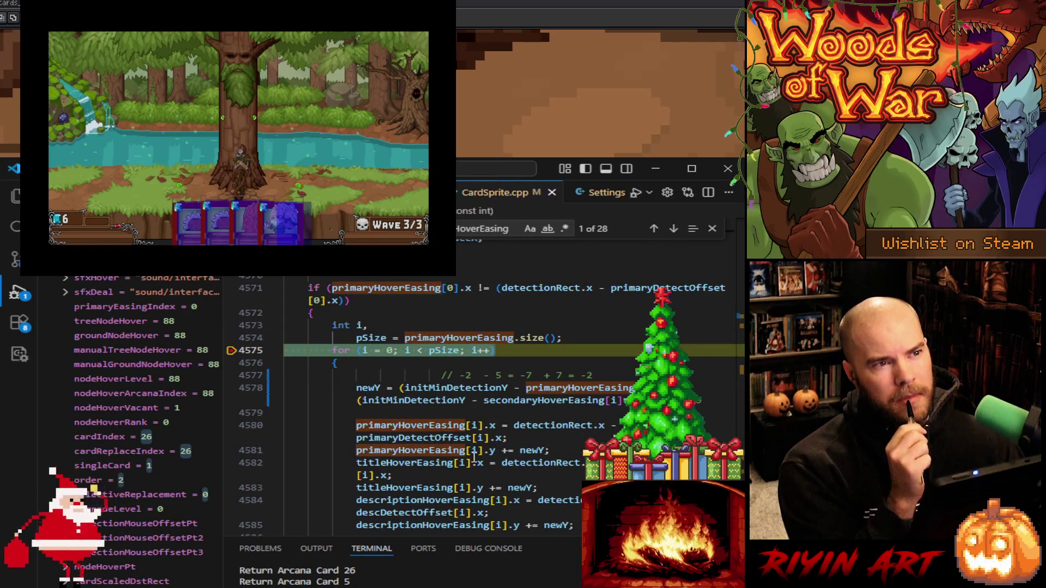
scroll(474, 457, down, 4)
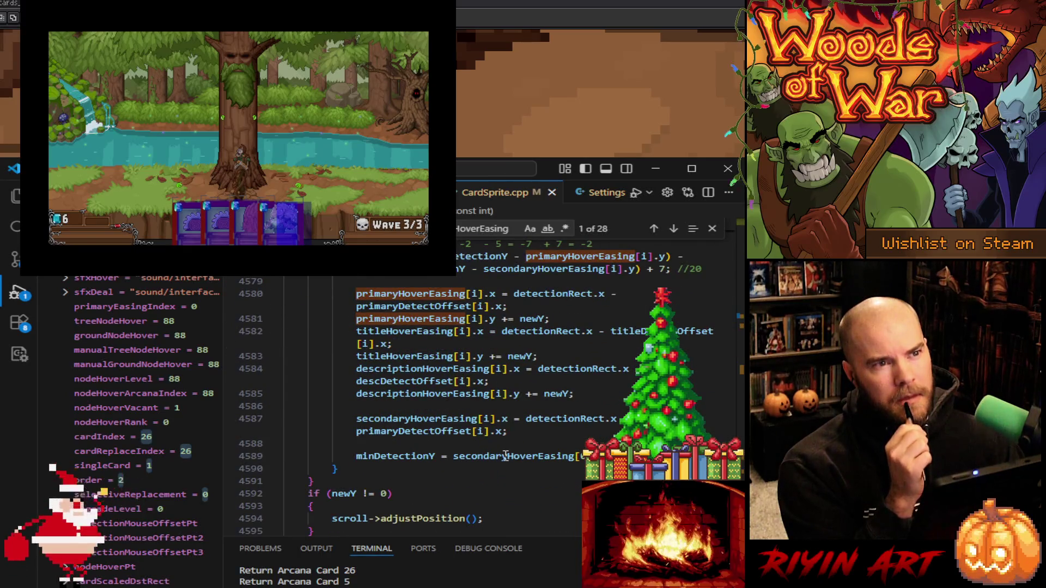
click(505, 456)
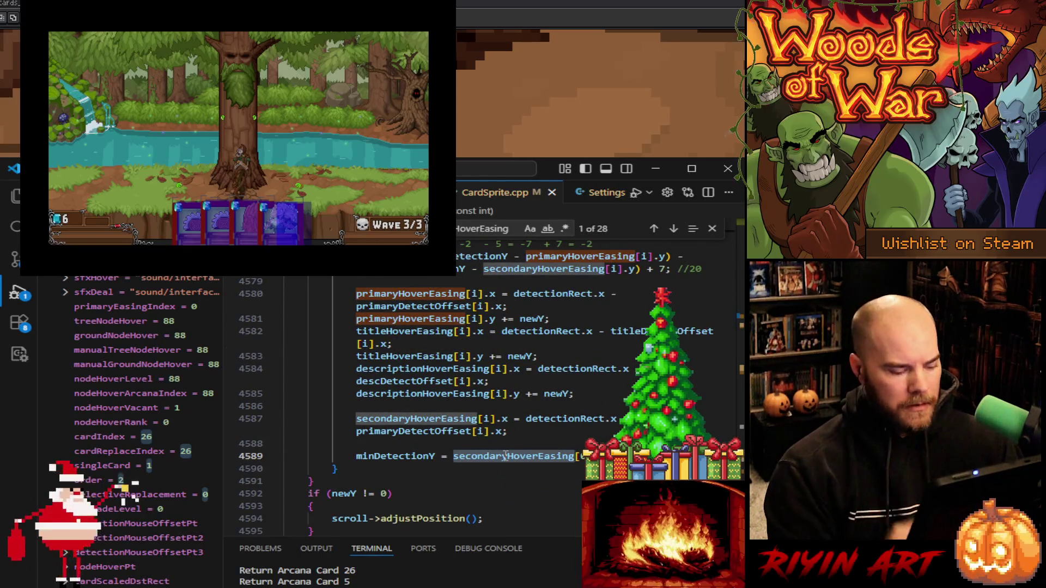
key(ctrl+f)
key(Return)
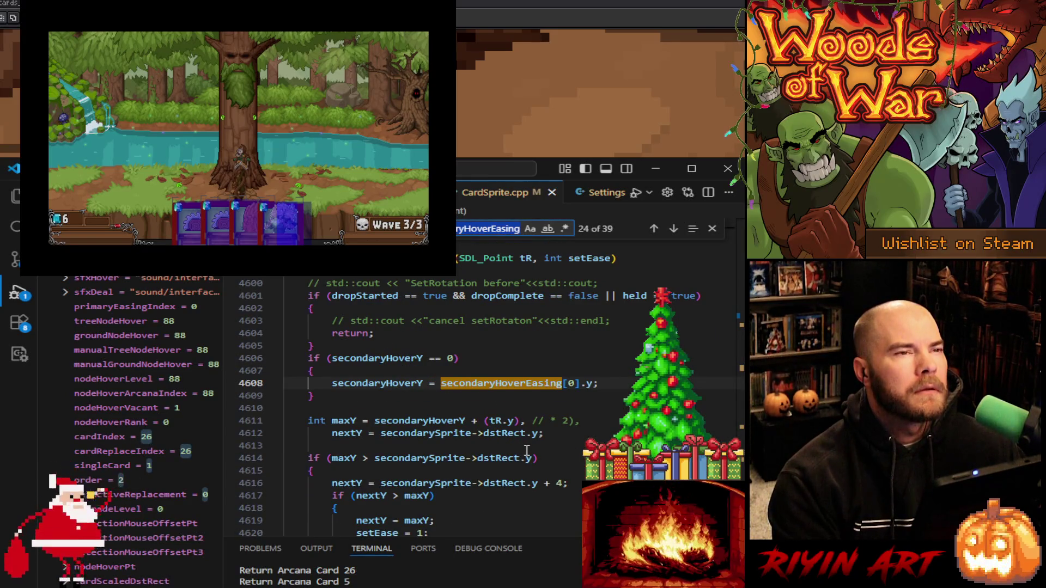
Highlight secondaryHoverY, read down to toExpoEaseInOut with SDL_Point{138, 180}, and hide the sidebar
click(374, 384)
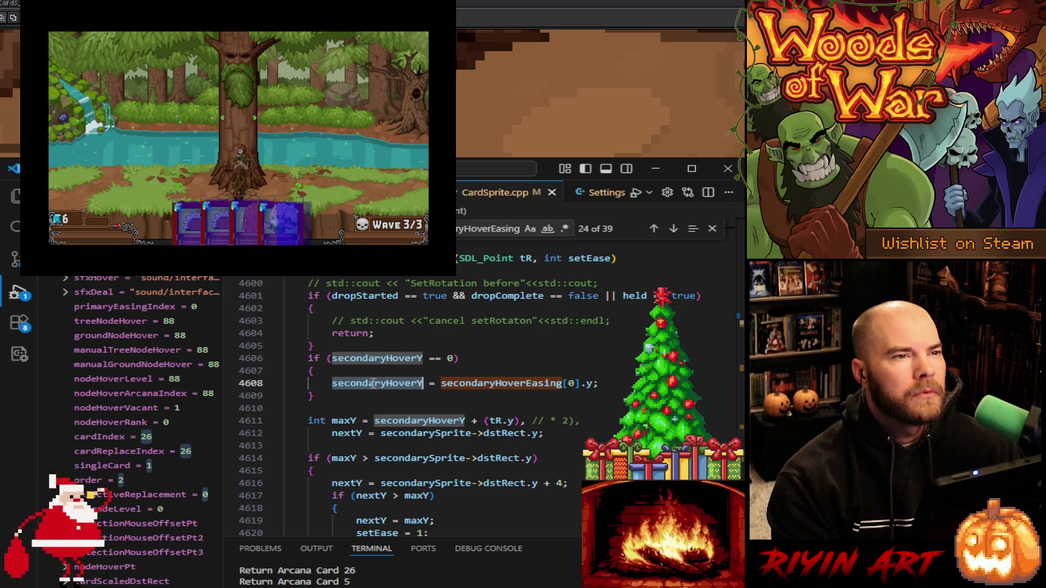
scroll(373, 384, down, 6)
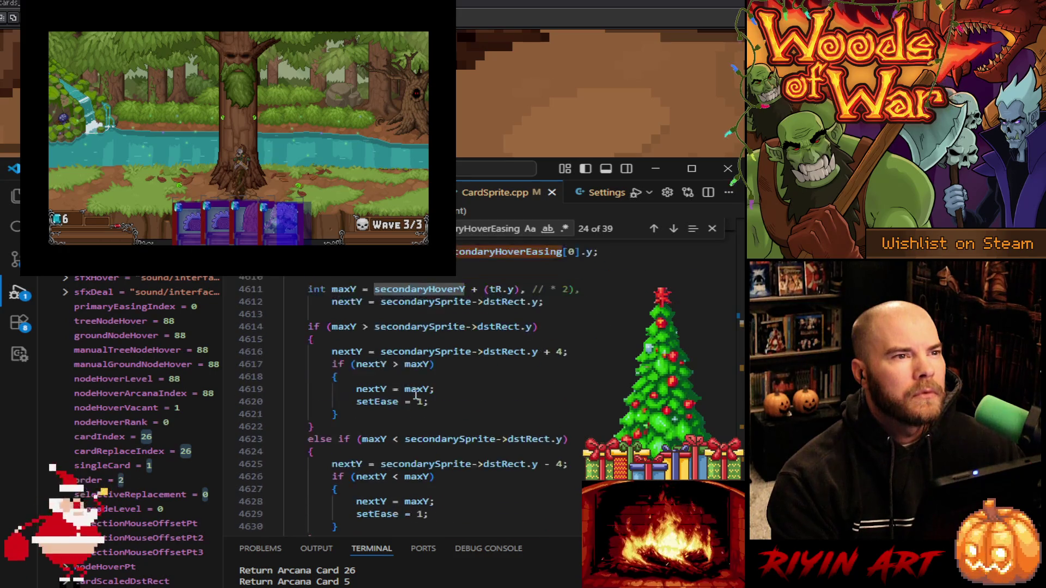
scroll(416, 393, down, 3)
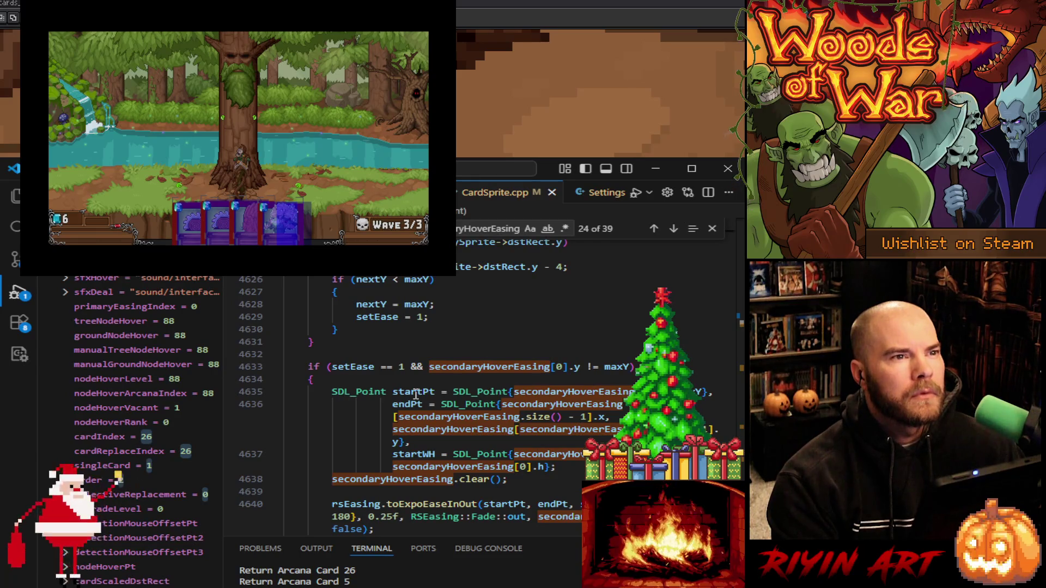
scroll(416, 393, down, 2)
scroll(368, 427, down, 1)
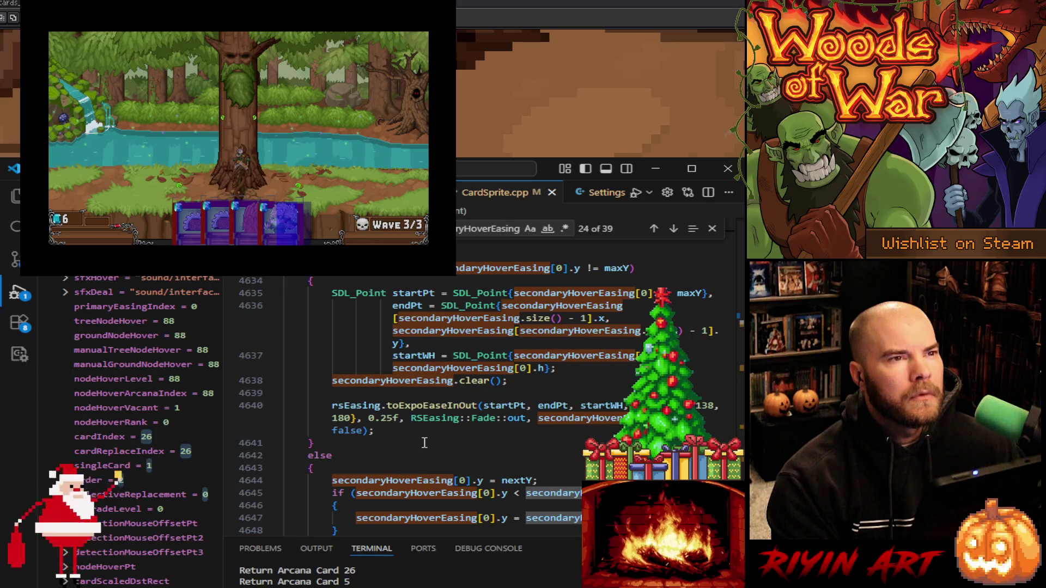
scroll(424, 443, up, 2)
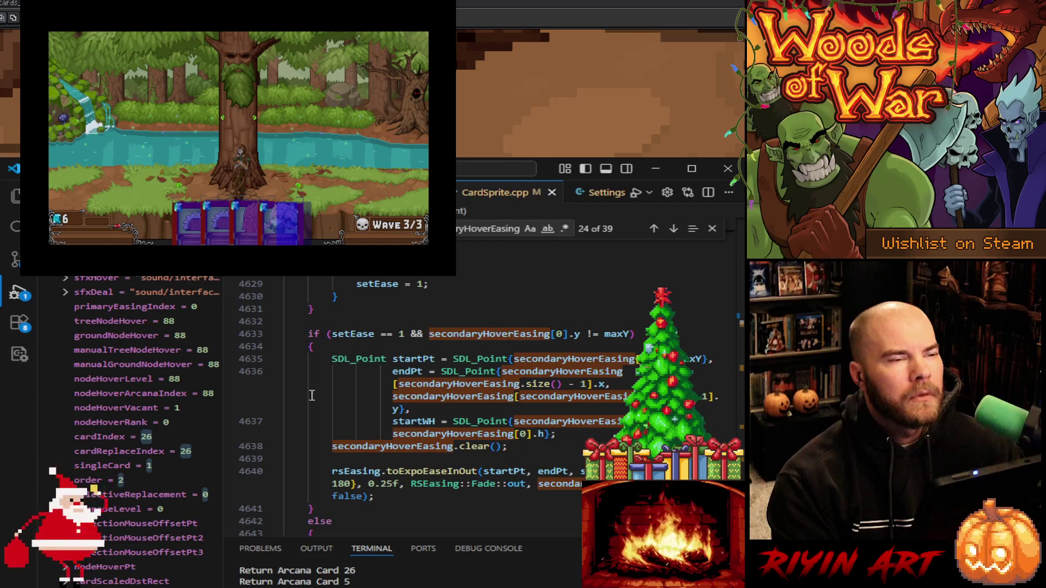
click(19, 297)
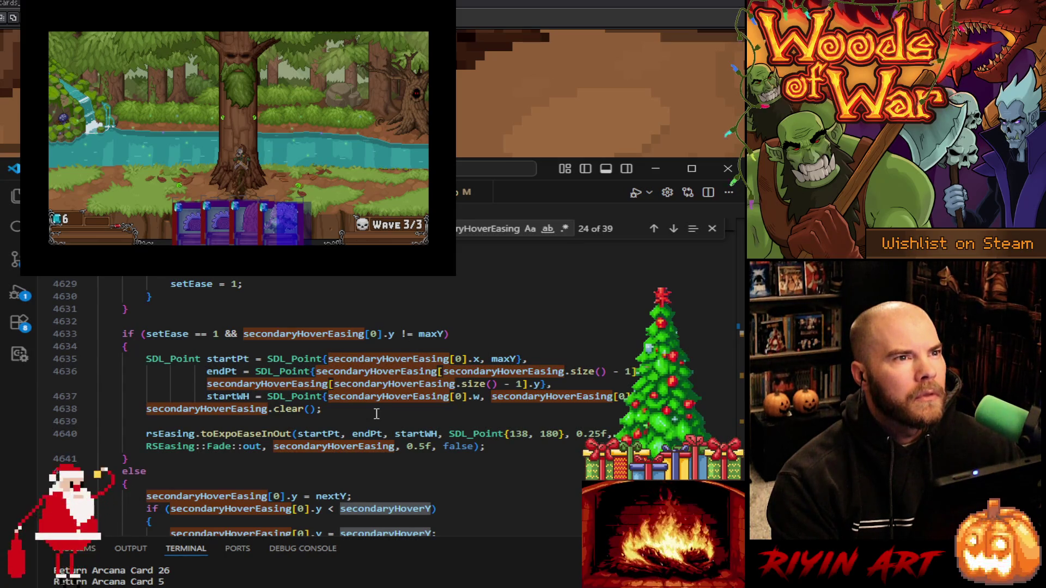
Navigate back to line 1605, where cardSmDstRect is {crdX, 208, cardWidth, cardHeight}
scroll(377, 414, down, 2)
scroll(377, 414, down, 2)
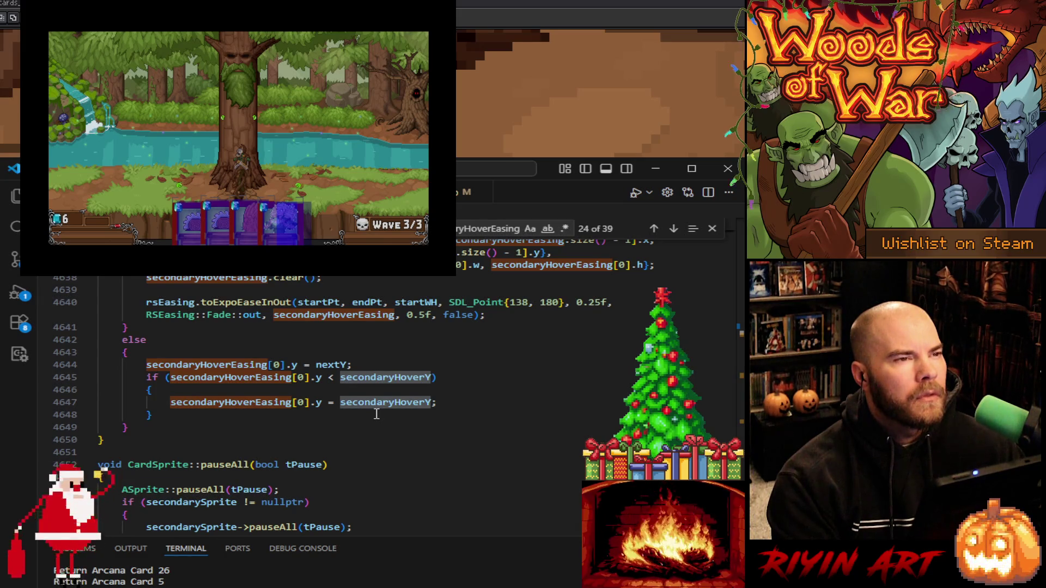
scroll(376, 414, up, 3)
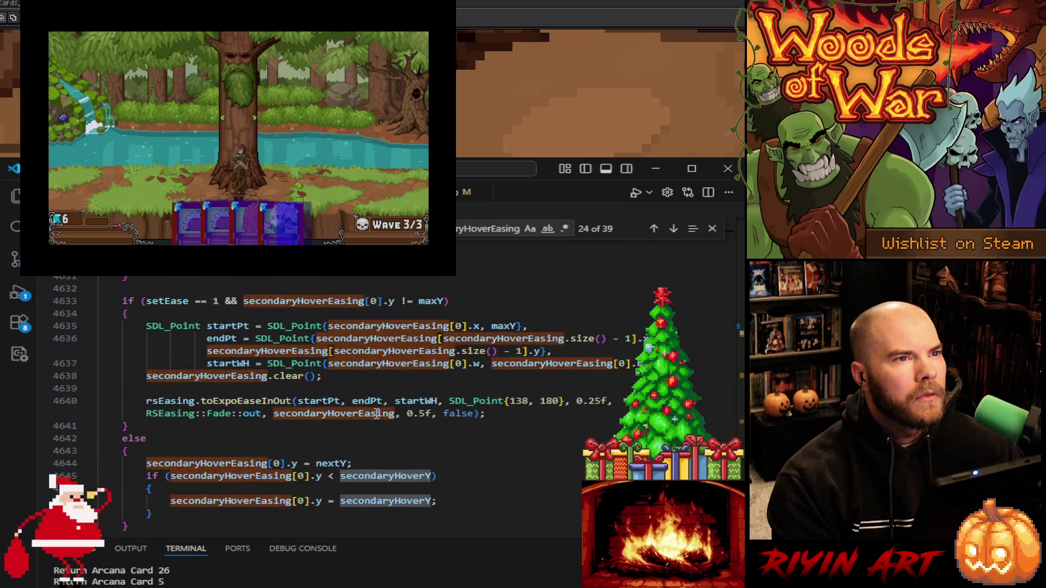
scroll(376, 414, up, 9)
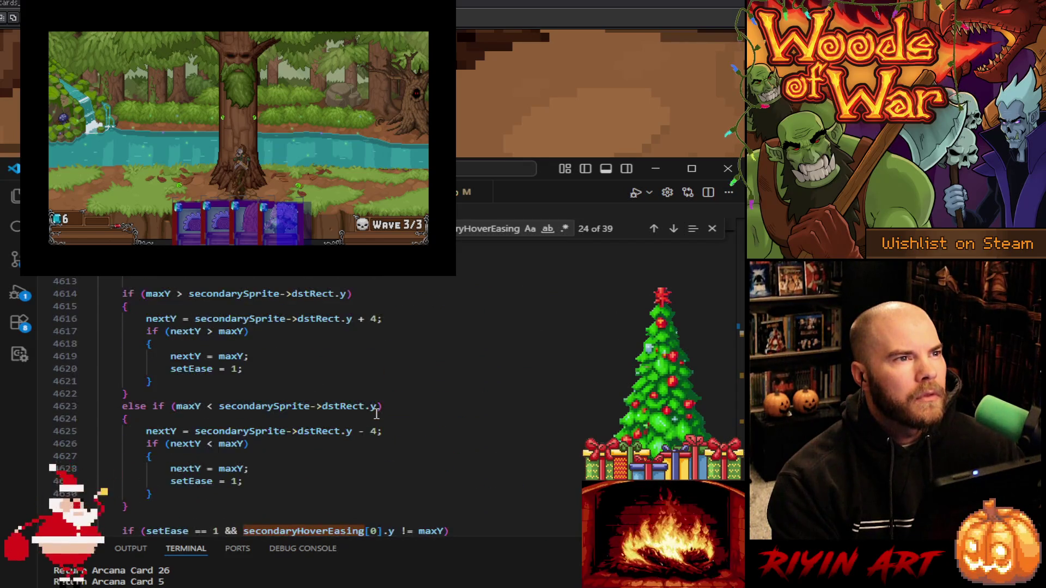
scroll(376, 414, up, 1)
scroll(375, 414, up, 2)
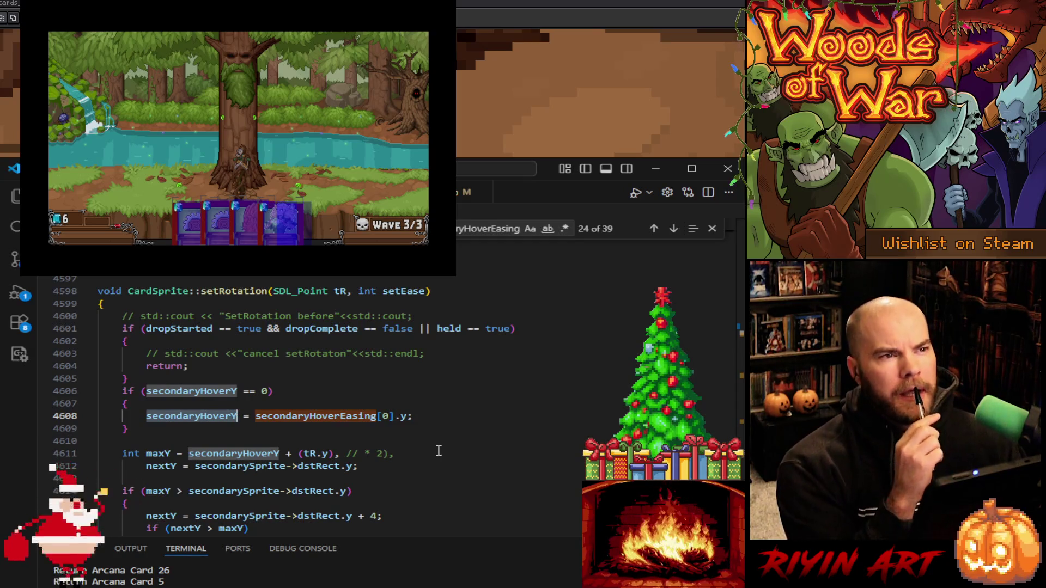
scroll(438, 451, down, 2)
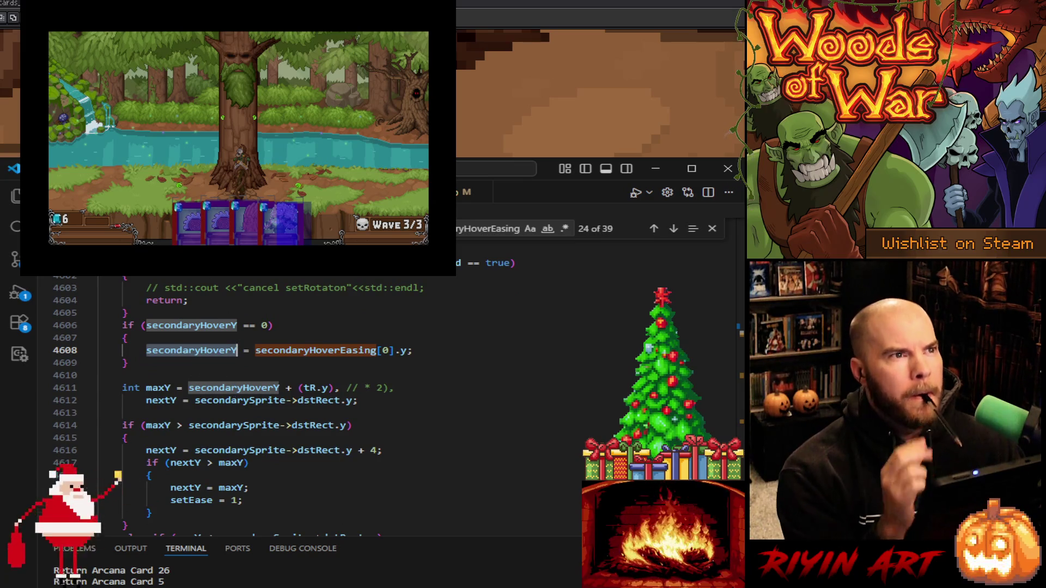
key(alt+Left)
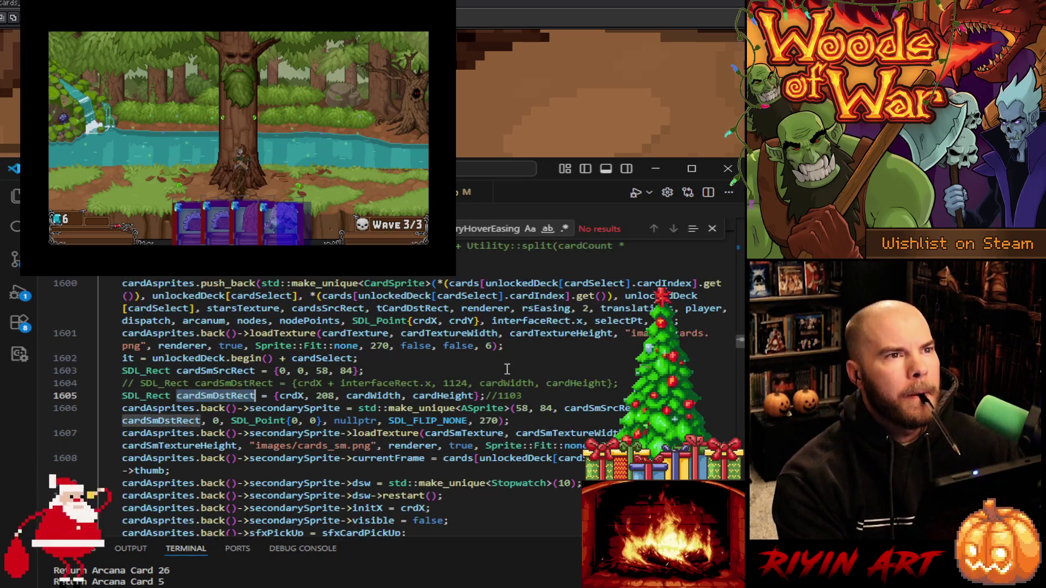
Search CardSprite.cpp for 'setRotation' and scroll through the surrounding code
key(ctrl+f)
text(setRot)
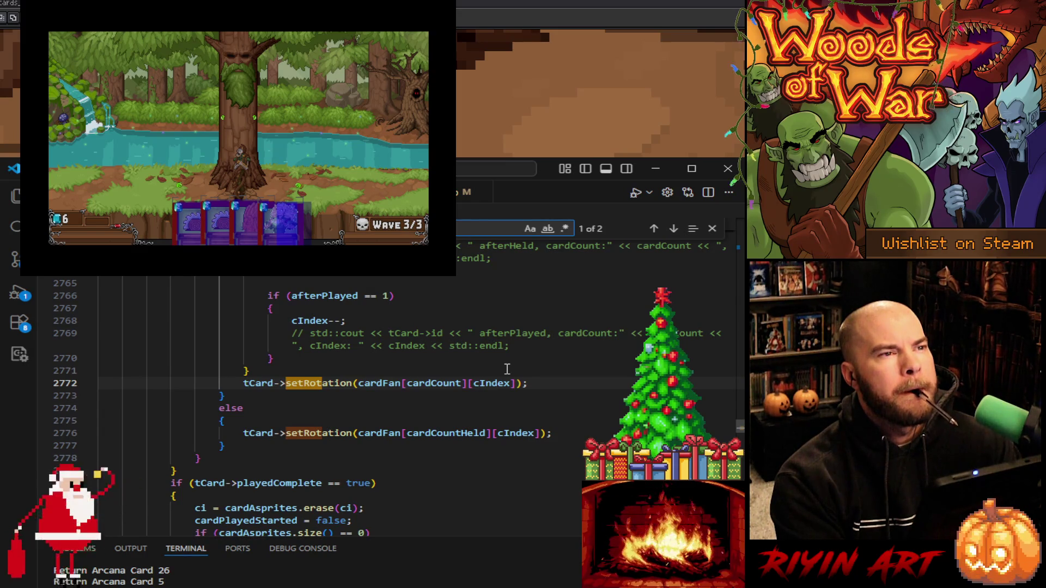
text(ation)
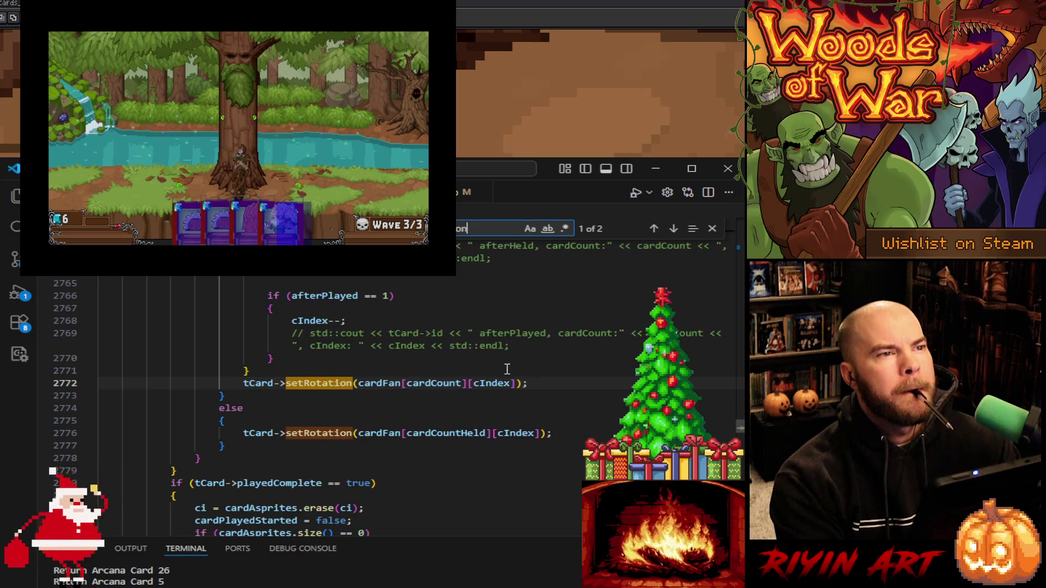
scroll(509, 406, up, 5)
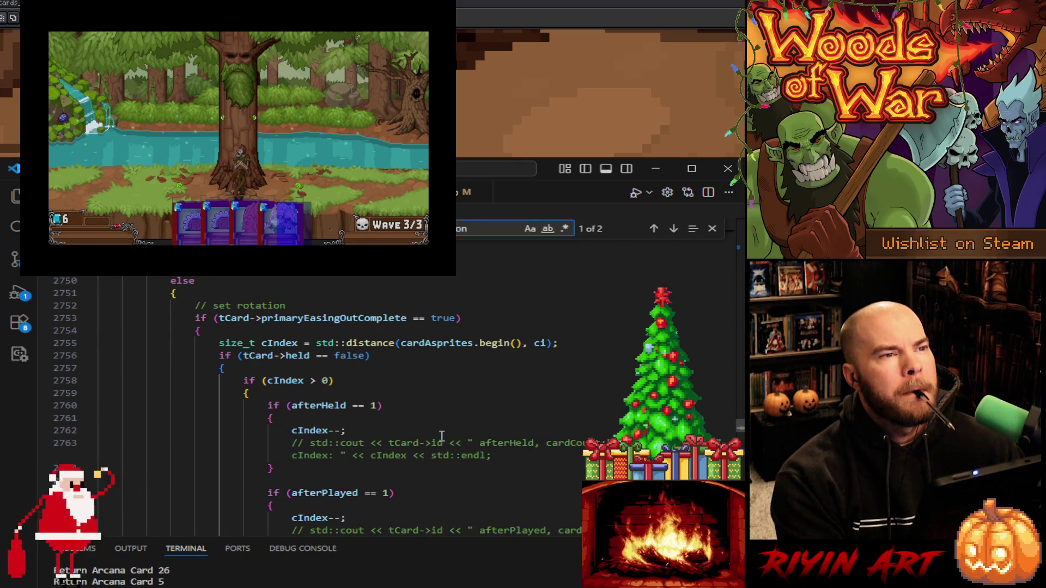
scroll(436, 430, down, 7)
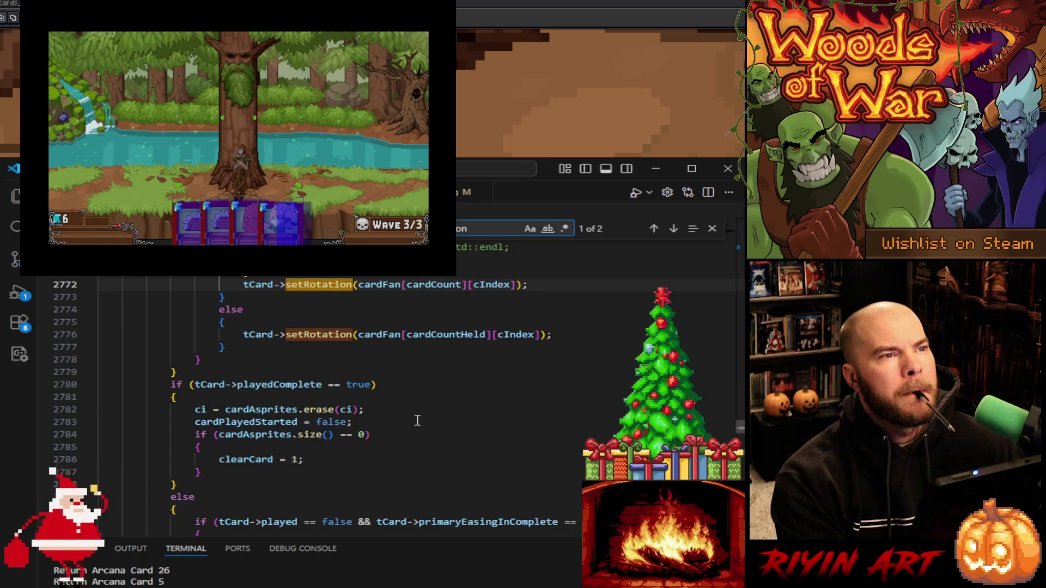
scroll(417, 420, down, 3)
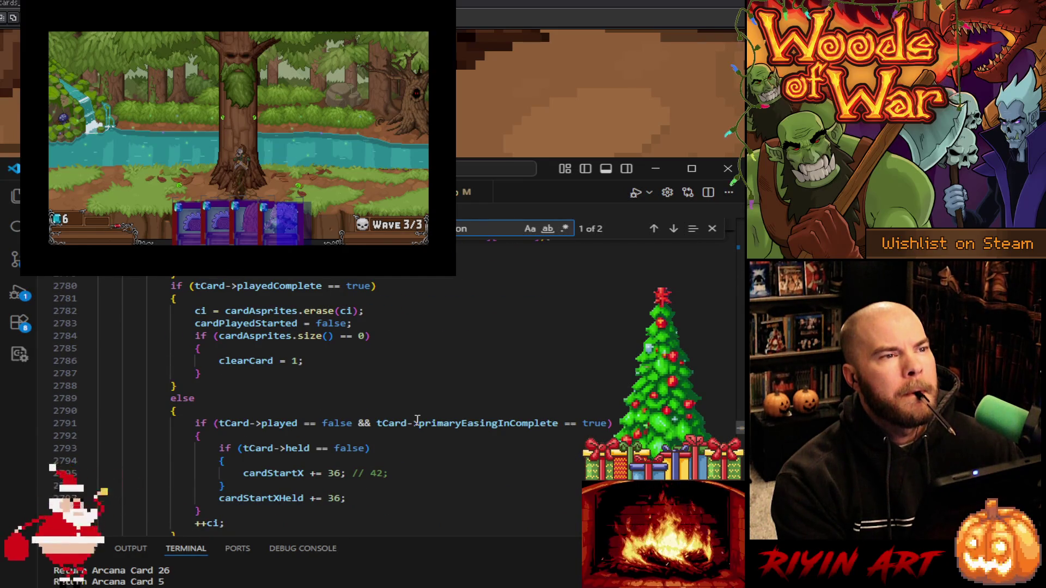
scroll(418, 418, up, 6)
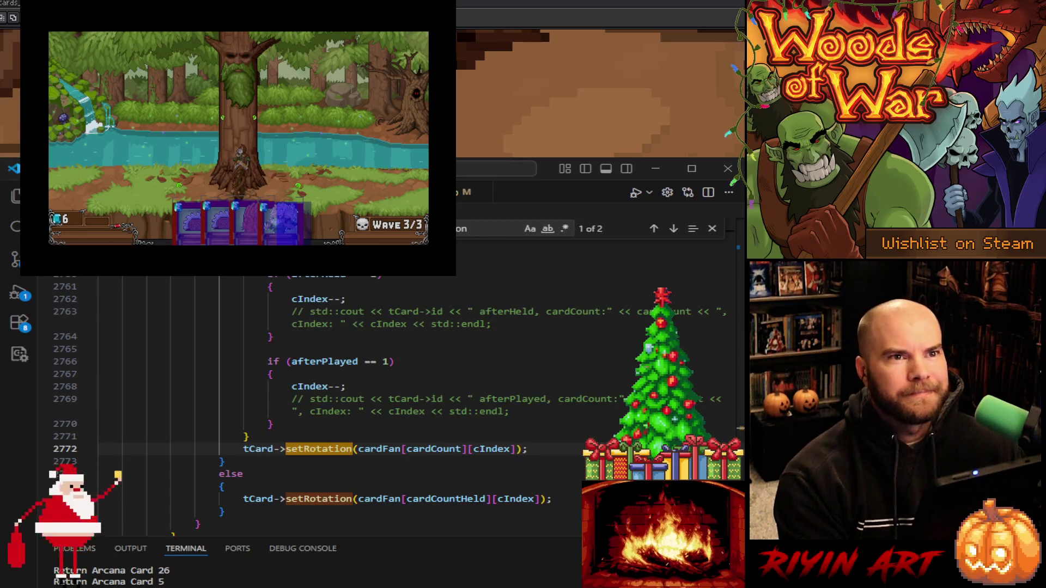
Jump to the secondaryHoverY assignment on line 4608 and show the debugger's variables
key(ctrl+f)
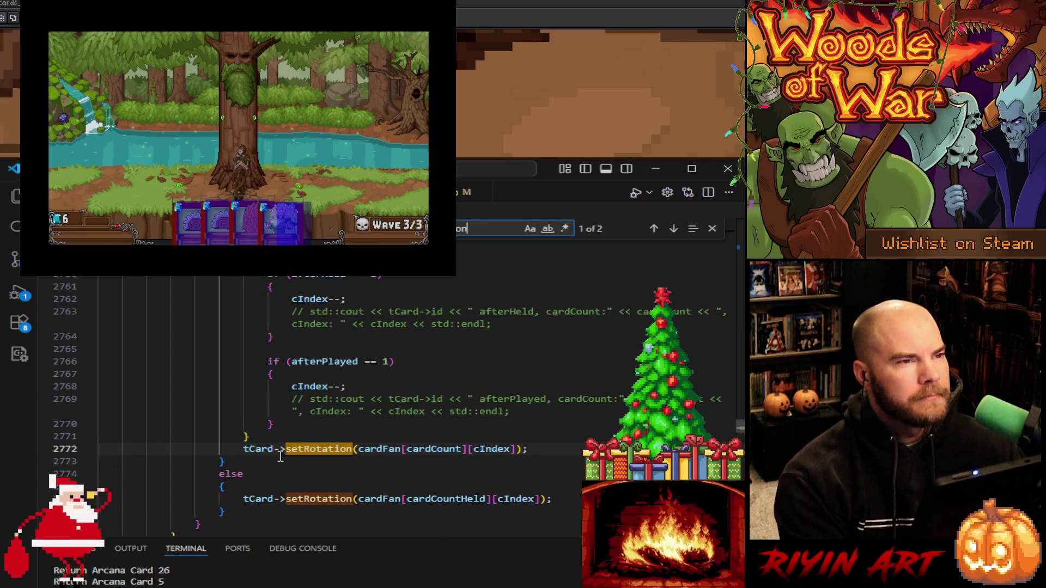
scroll(281, 457, up, 8)
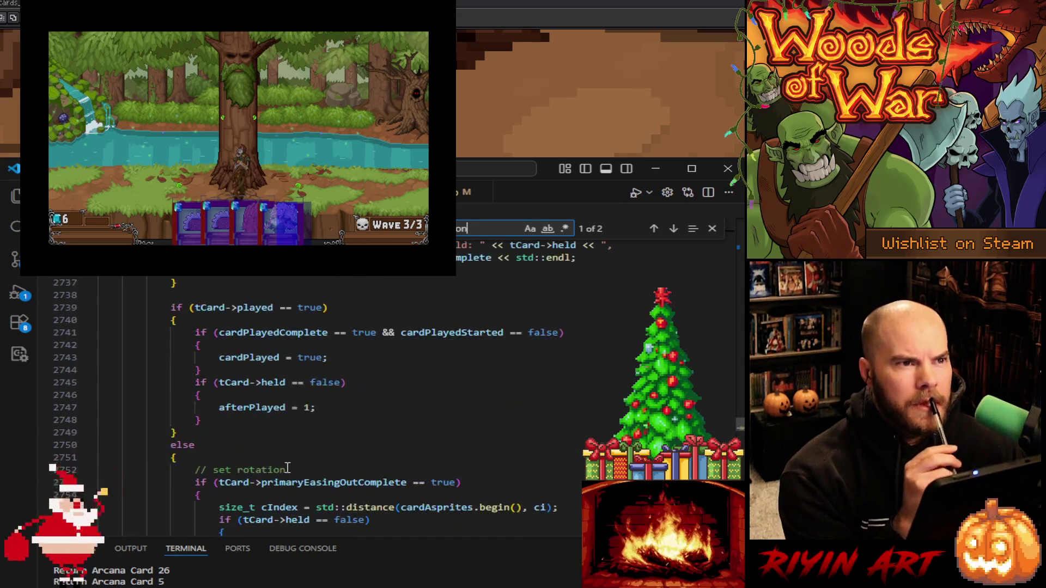
scroll(287, 469, up, 8)
scroll(322, 473, down, 6)
scroll(322, 474, down, 10)
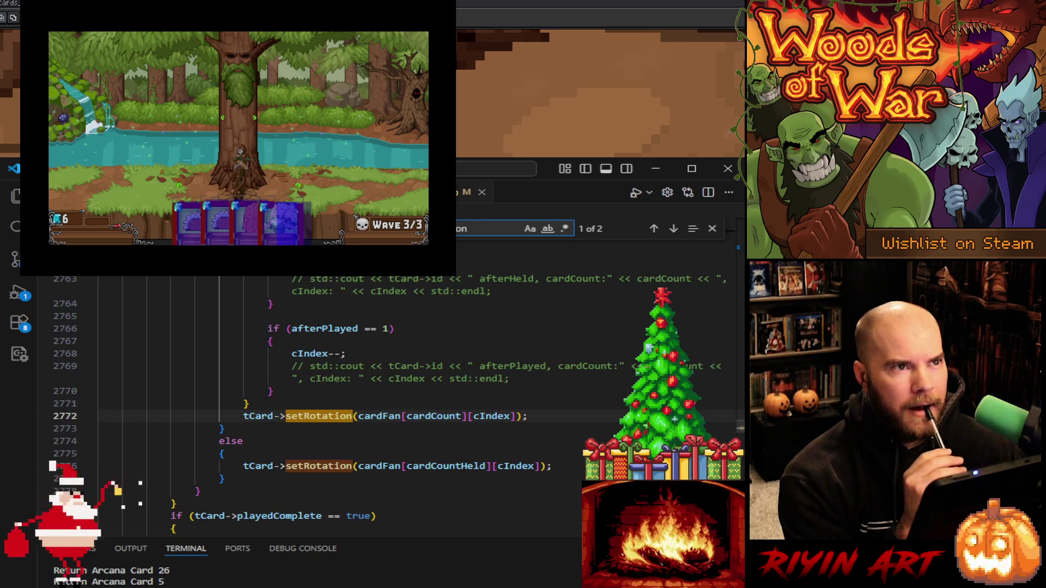
click(414, 192)
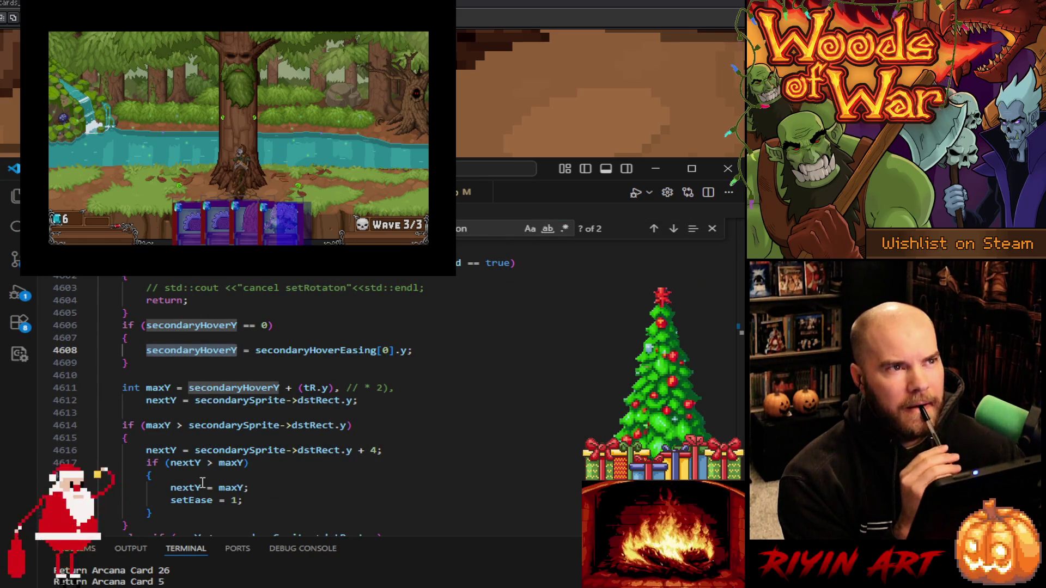
click(18, 294)
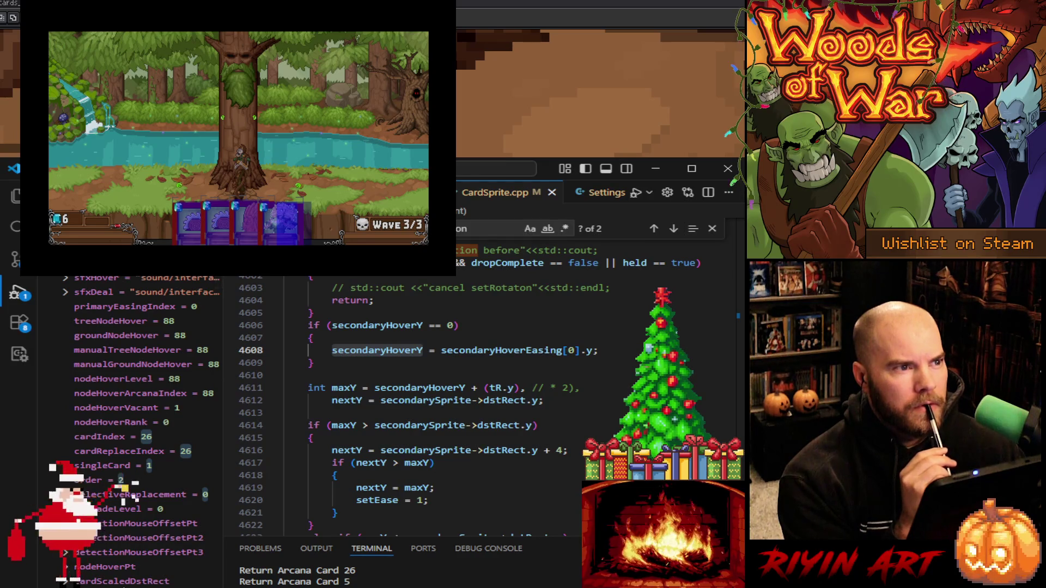
Add a singleCard watch expression, set a breakpoint on line 4611, and resume to it
drag(98, 583, 99, 354)
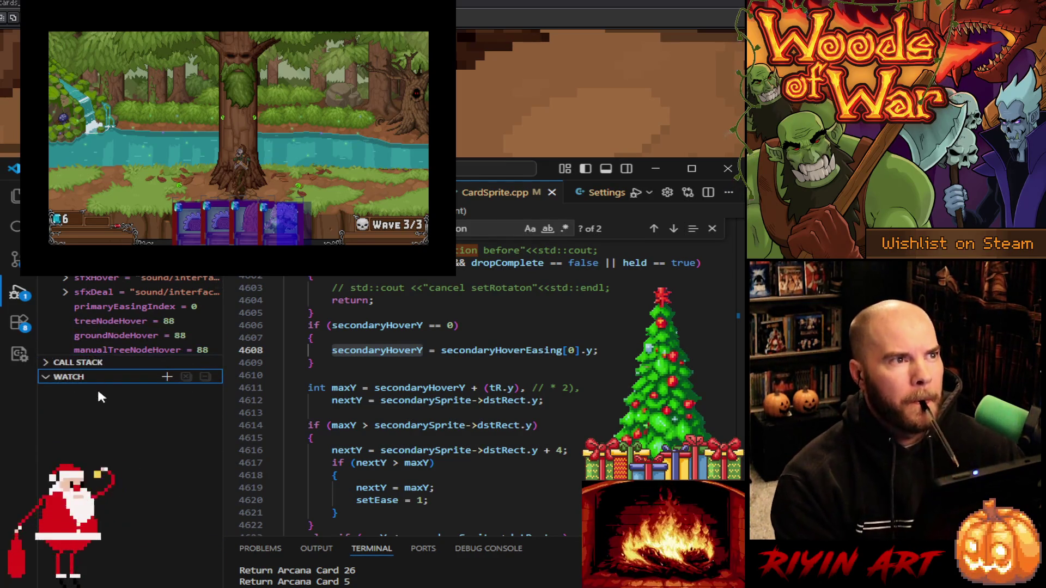
double_click(99, 395)
text(sinc)
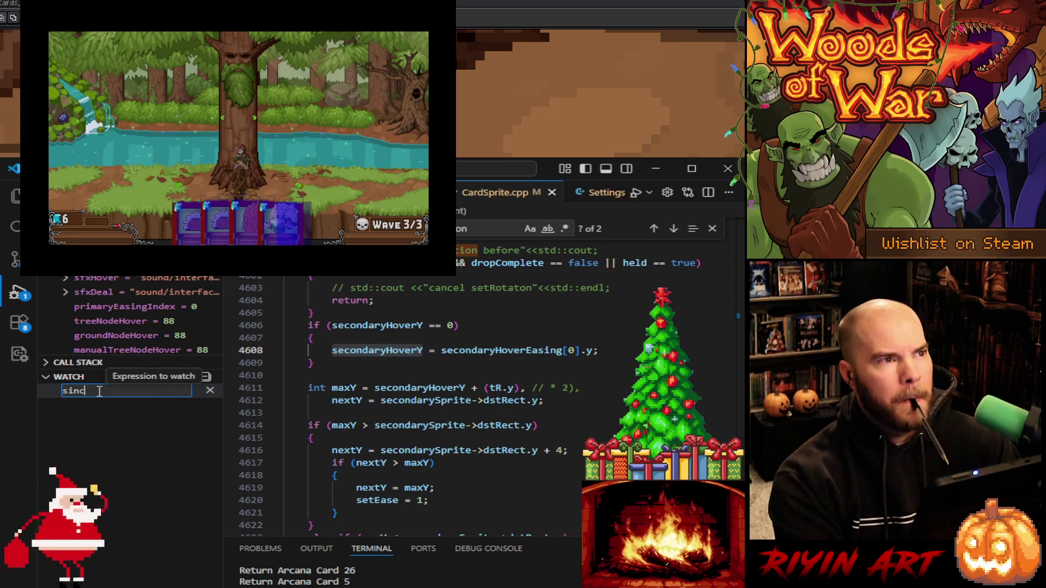
text(leCard)
key(Return)
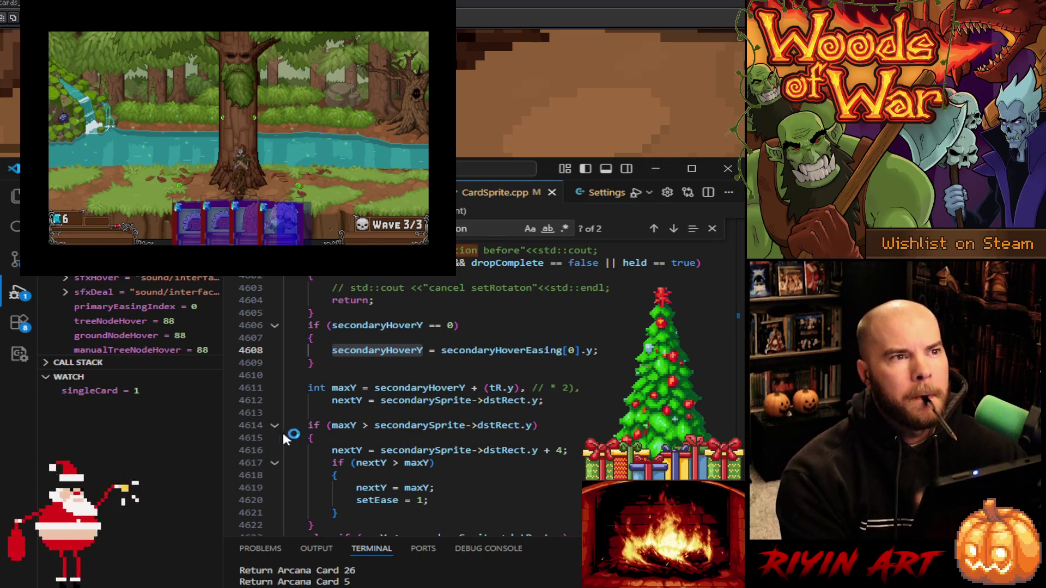
click(231, 387)
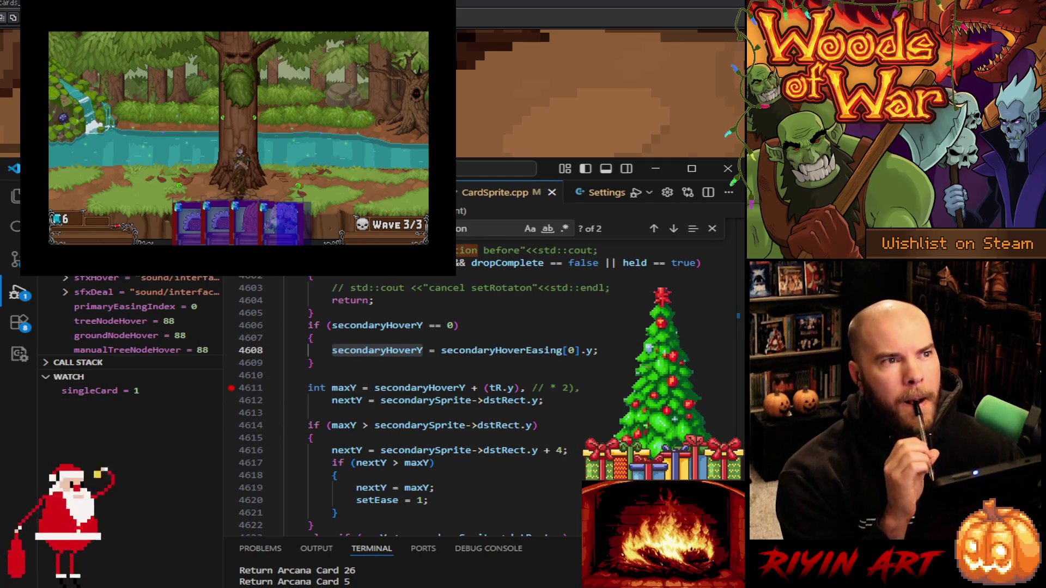
key(F5)
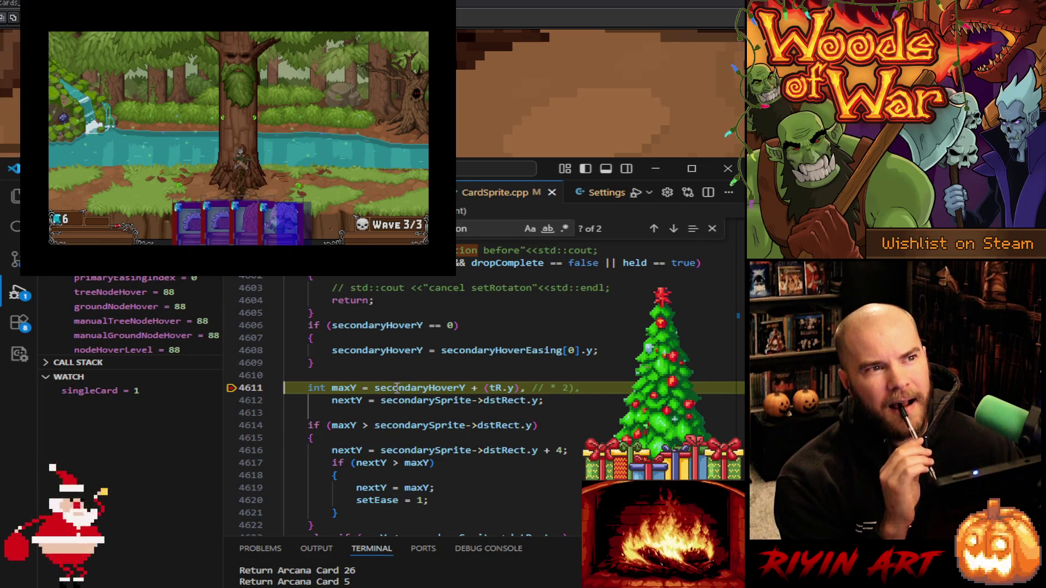
Inspect the hover variable values at the line 4611 breakpoint, then continue
mouse_move(420, 387)
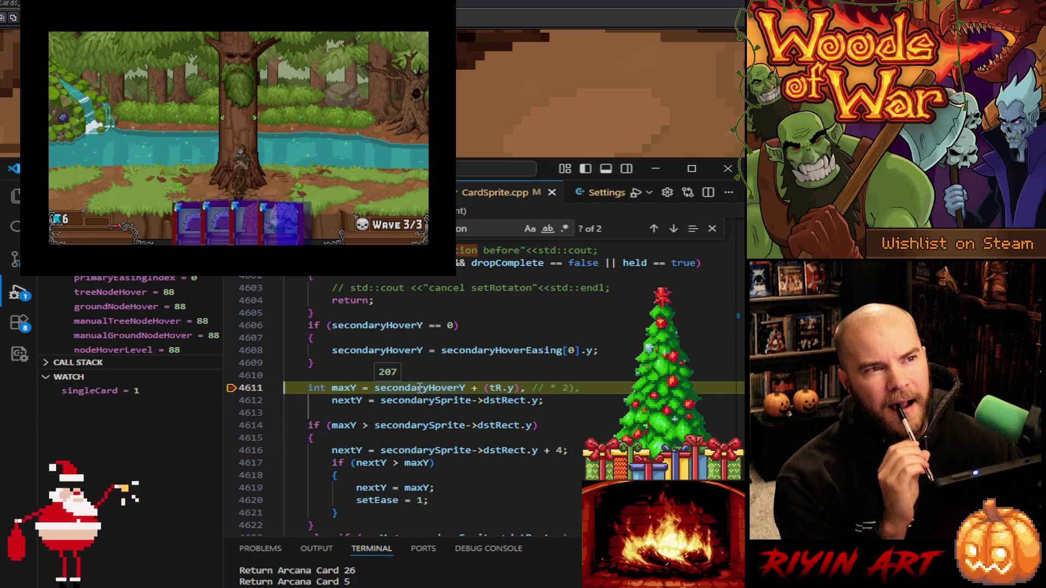
mouse_move(493, 387)
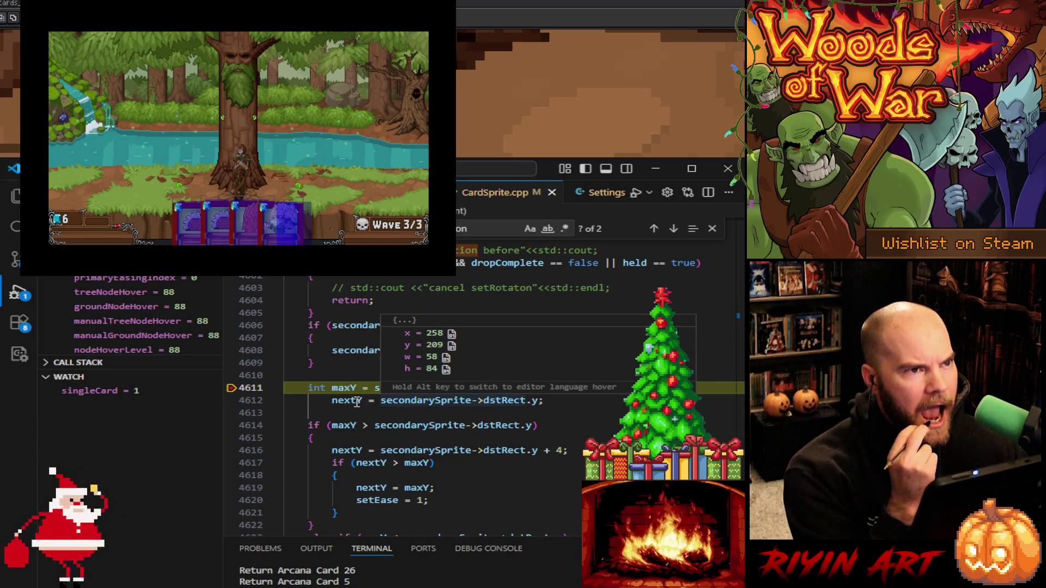
mouse_move(357, 402)
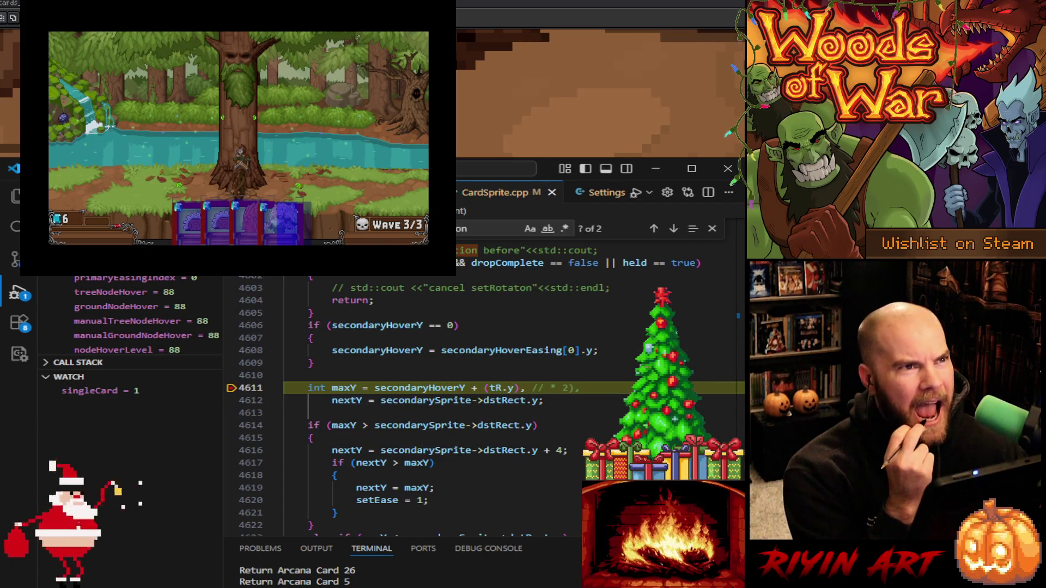
key(F5)
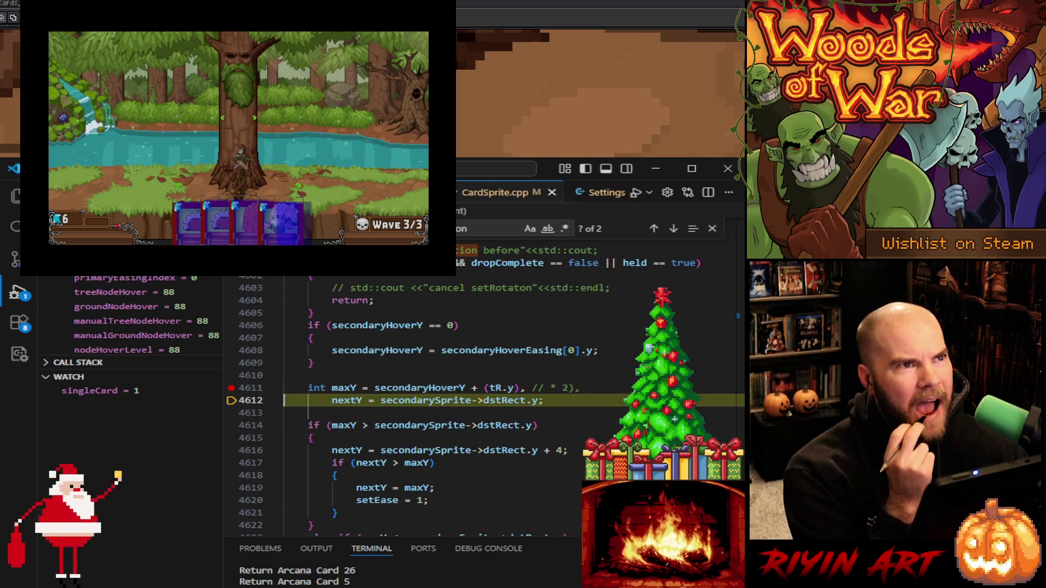
Step past the nextY assignment and the else-if maxY check to the easing start condition
key(F10)
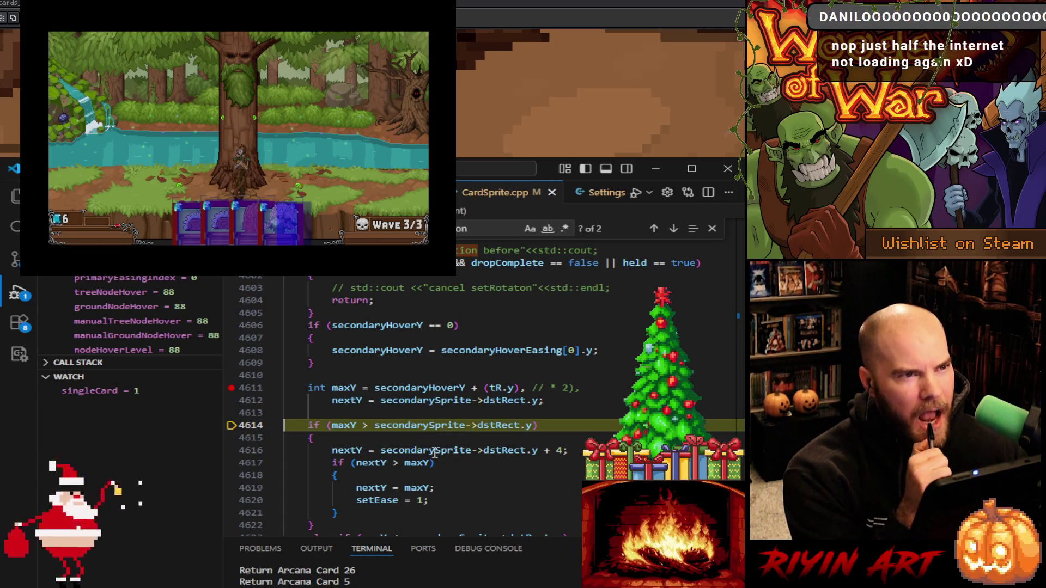
scroll(463, 463, down, 2)
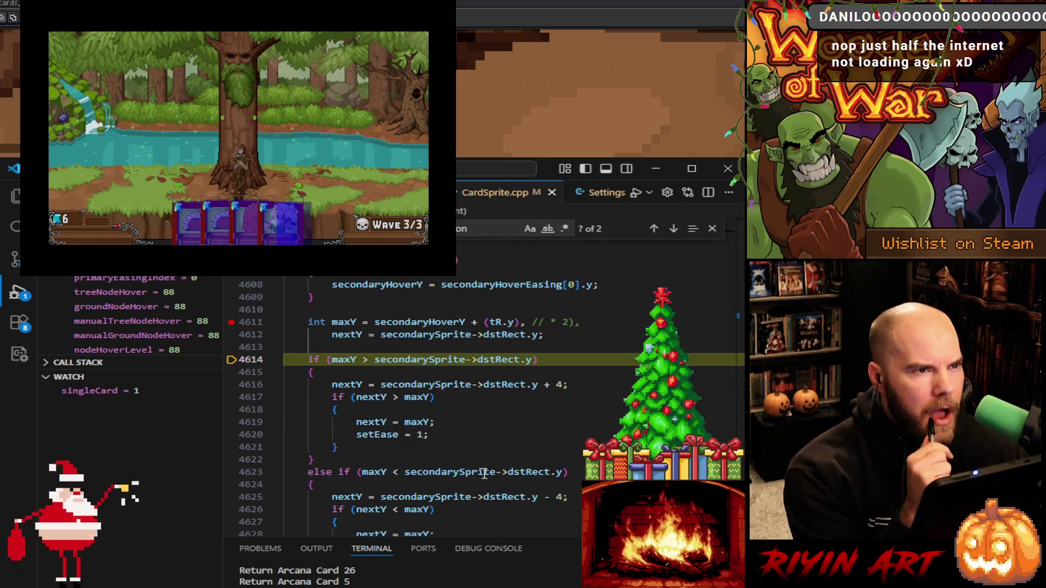
mouse_move(484, 474)
scroll(484, 474, down, 1)
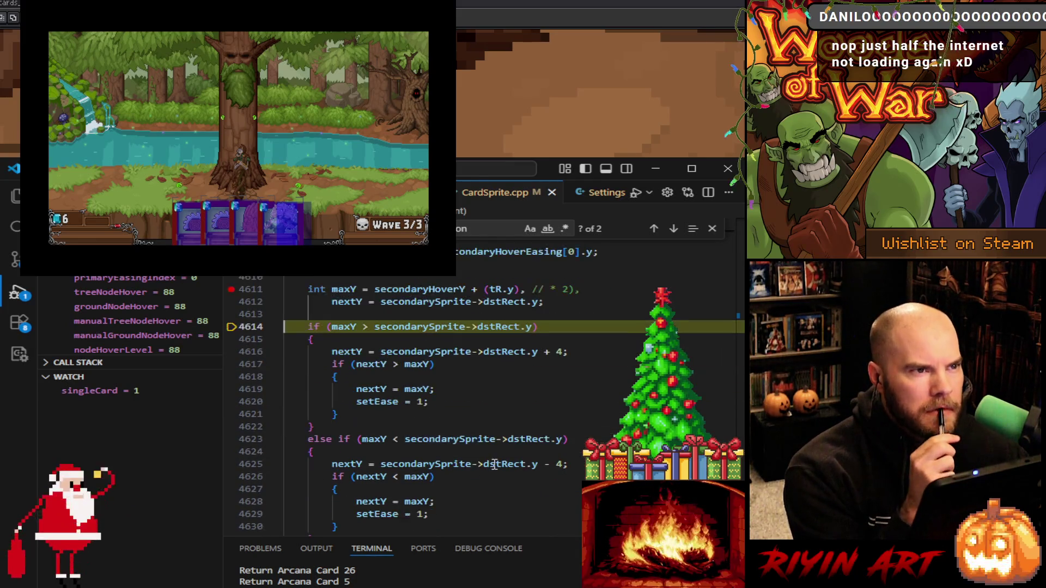
key(F10)
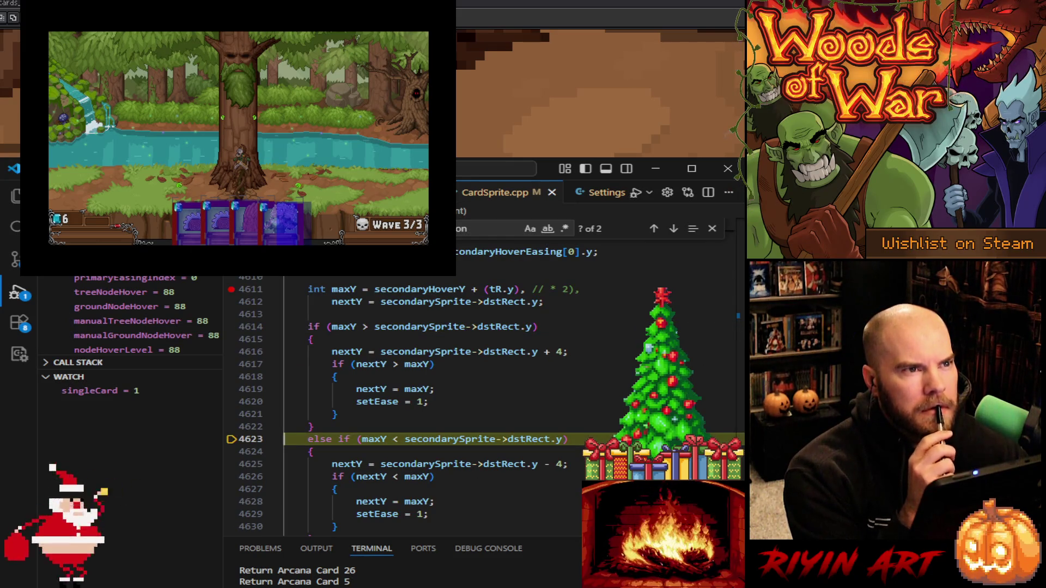
mouse_move(376, 440)
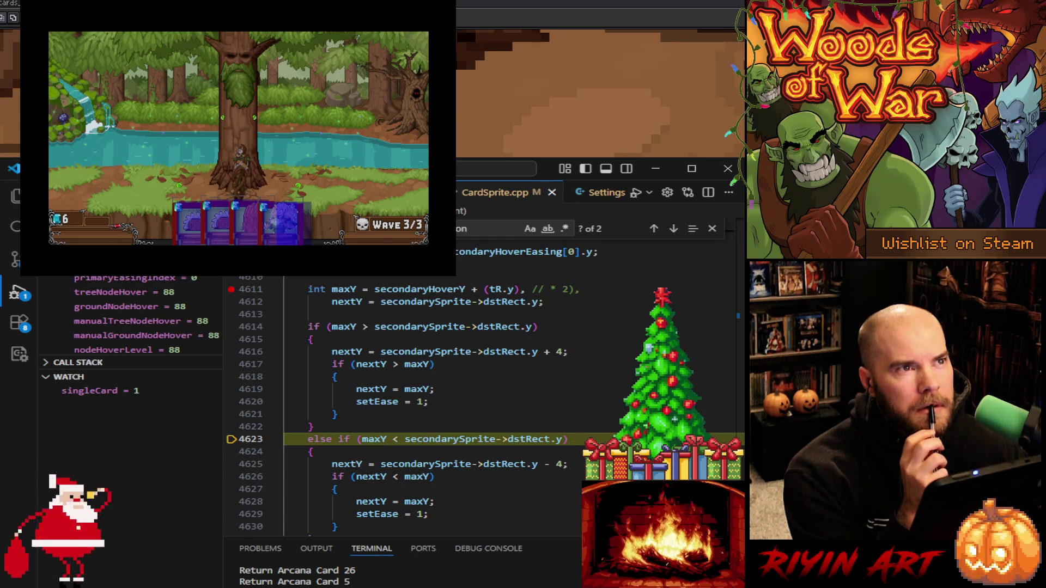
key(F10)
Inspect the startPt and endPt easing arguments around line 4633
scroll(380, 309, up, 2)
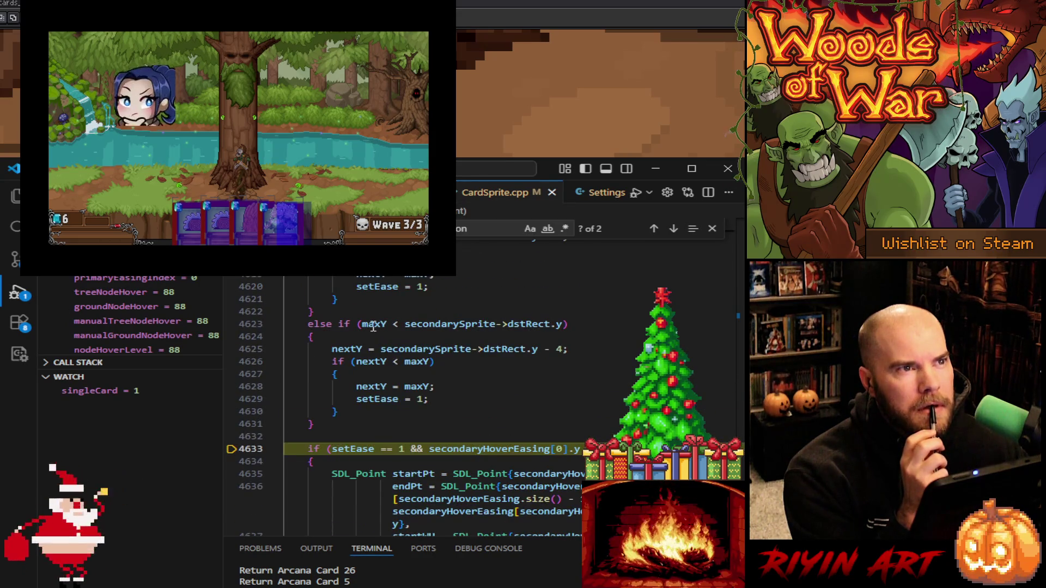
mouse_move(373, 327)
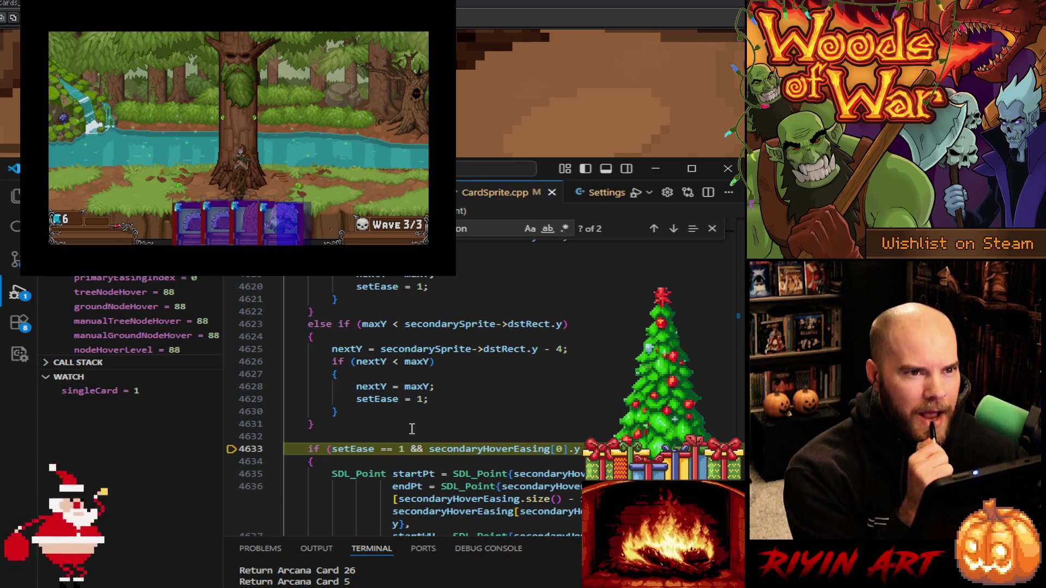
scroll(412, 429, down, 2)
scroll(446, 428, down, 1)
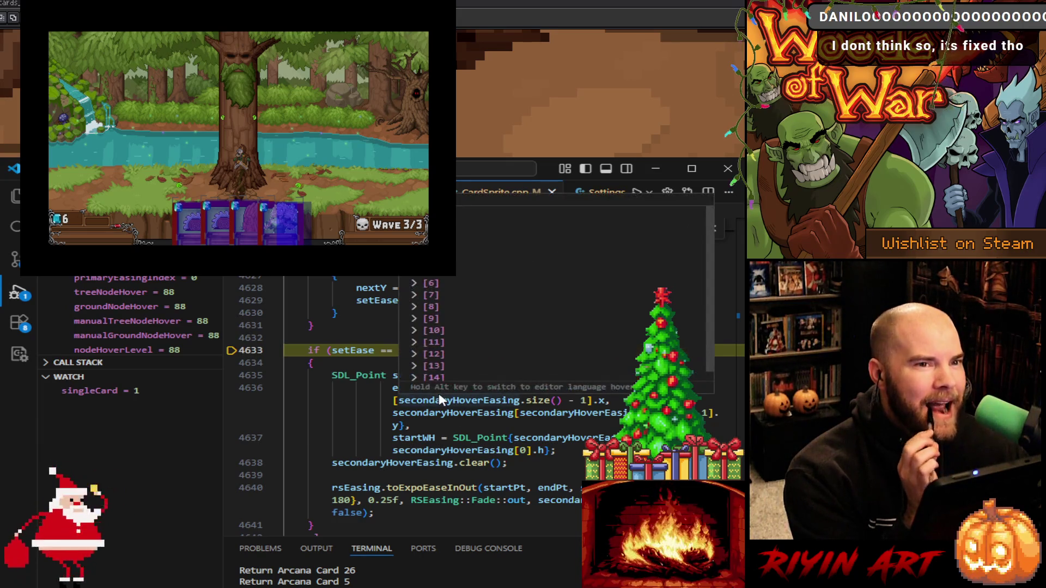
mouse_move(386, 484)
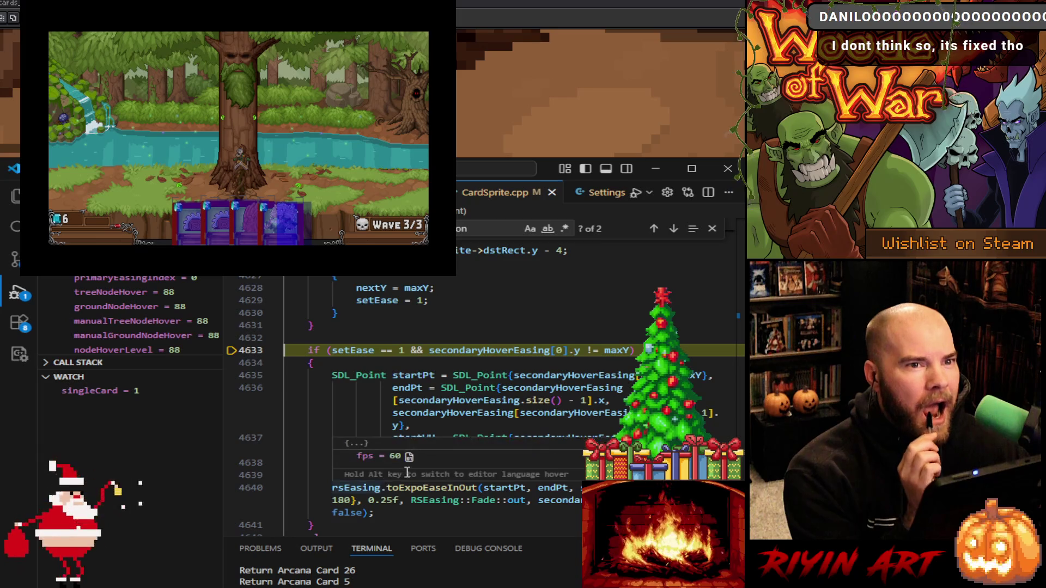
click(509, 373)
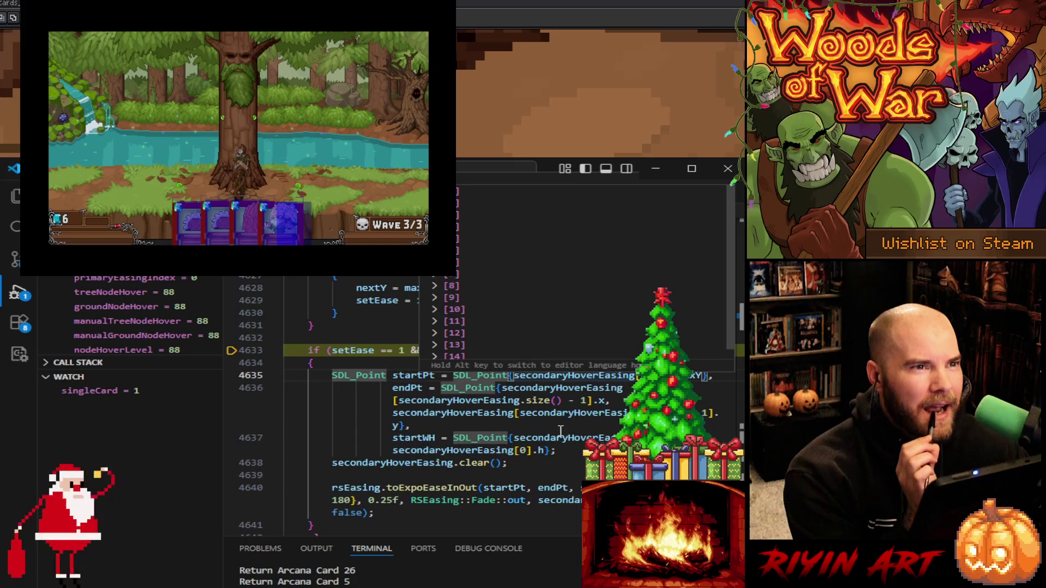
click(616, 401)
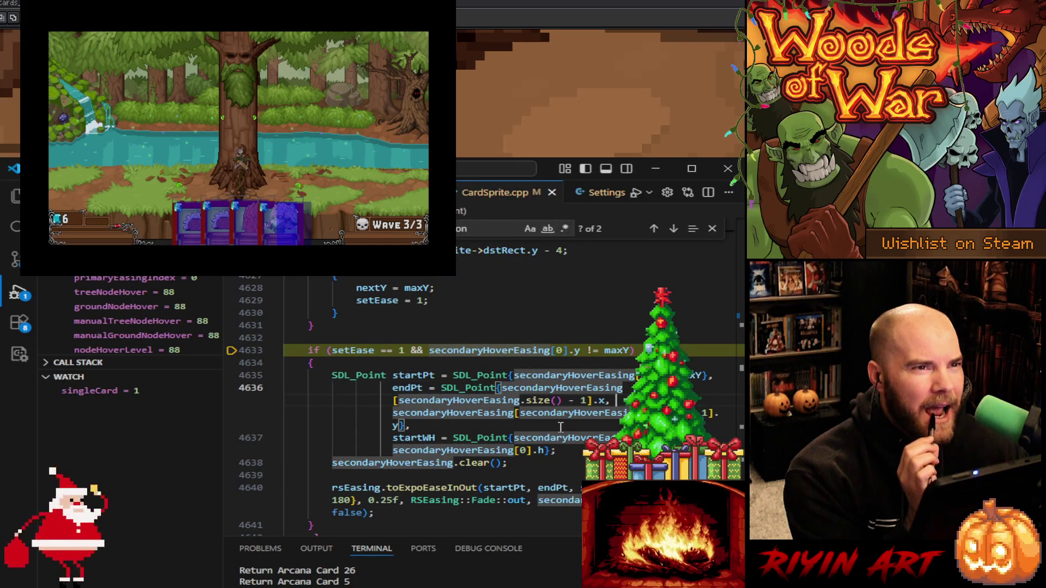
click(468, 427)
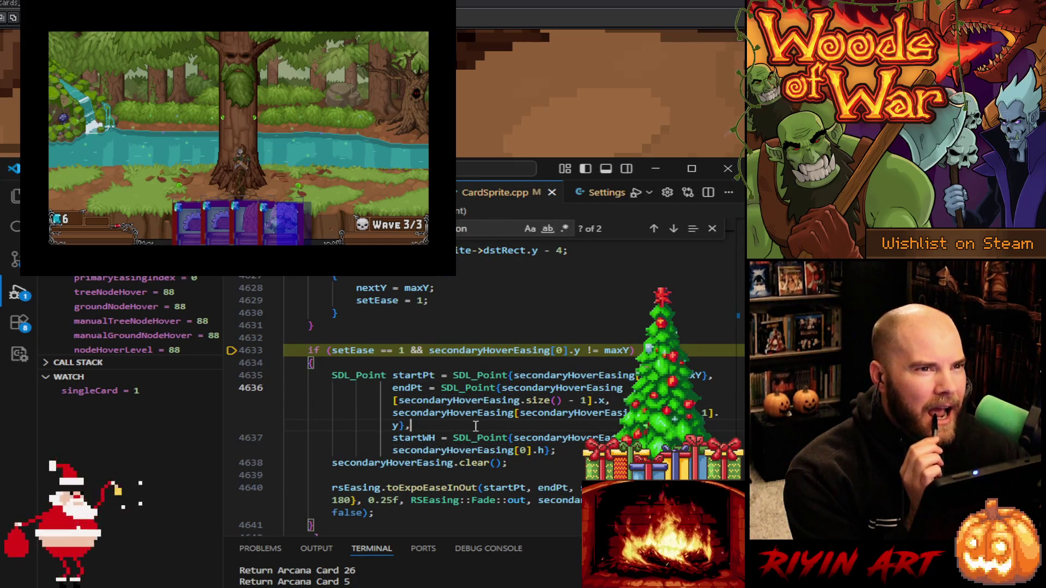
scroll(476, 426, down, 2)
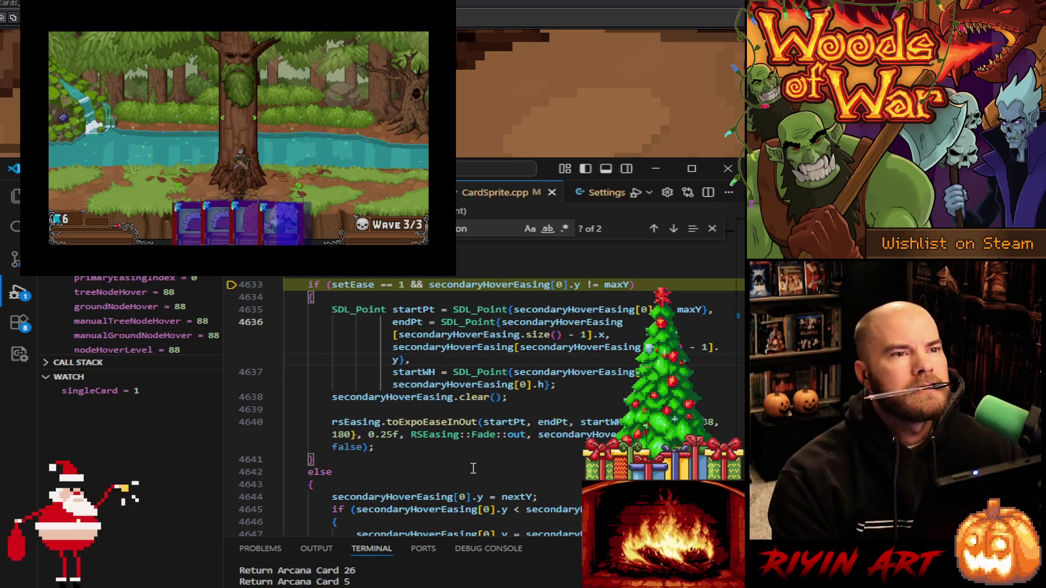
Replace a 180 end-height value with 200 in the hover easing point
double_click(341, 434)
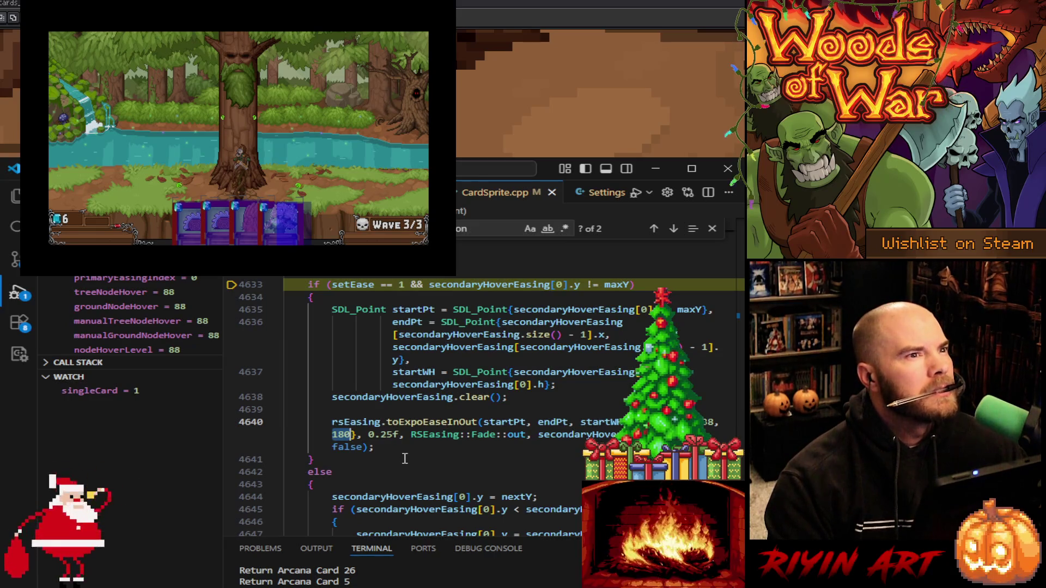
text(200)
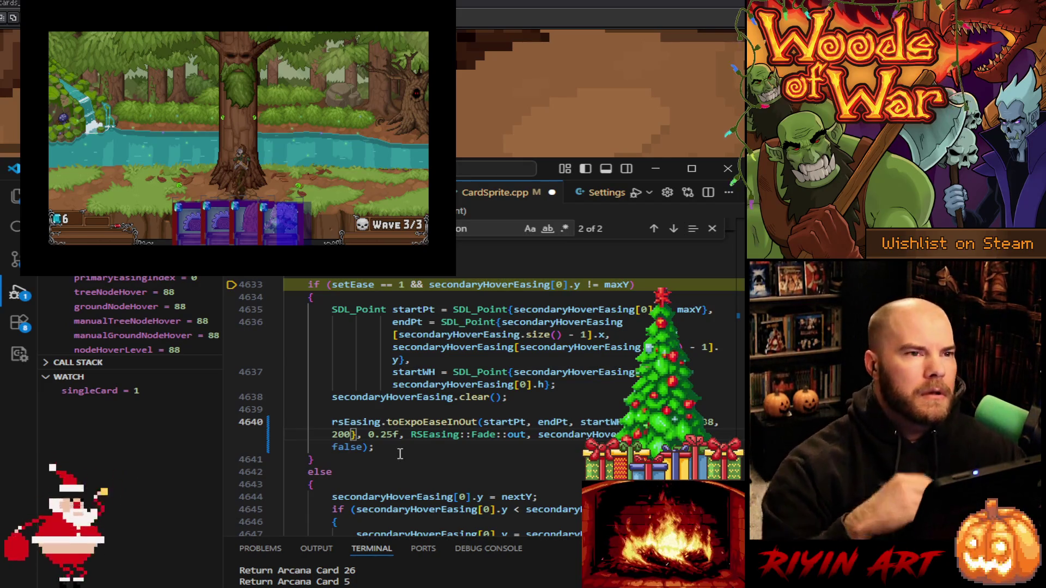
scroll(407, 456, down, 3)
scroll(408, 456, down, 5)
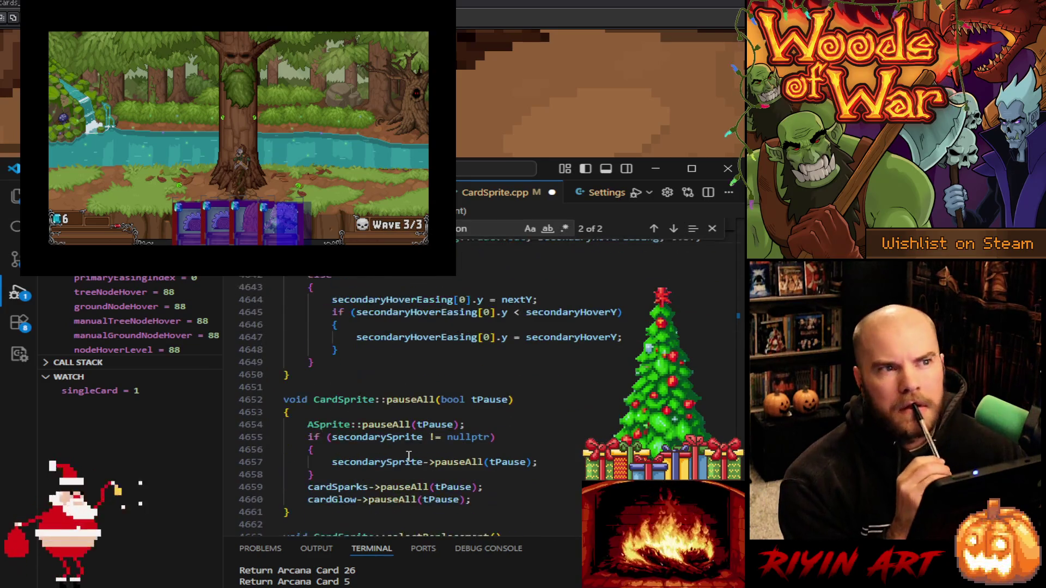
scroll(407, 456, down, 5)
scroll(407, 455, up, 10)
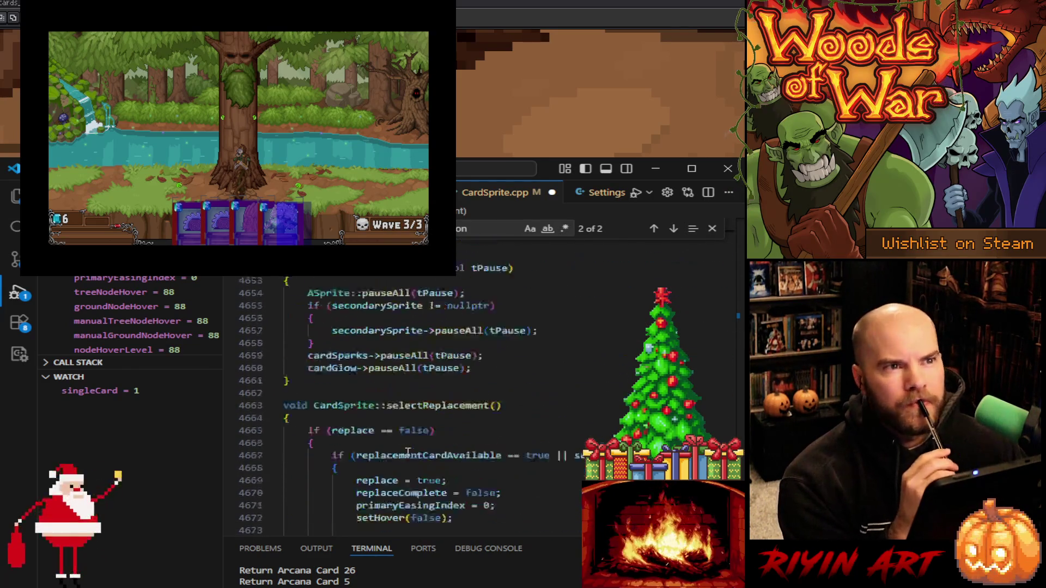
Find secondaryHoverEasing on line 1889 and change its end point from 138, 180 to 138, 200
double_click(554, 465)
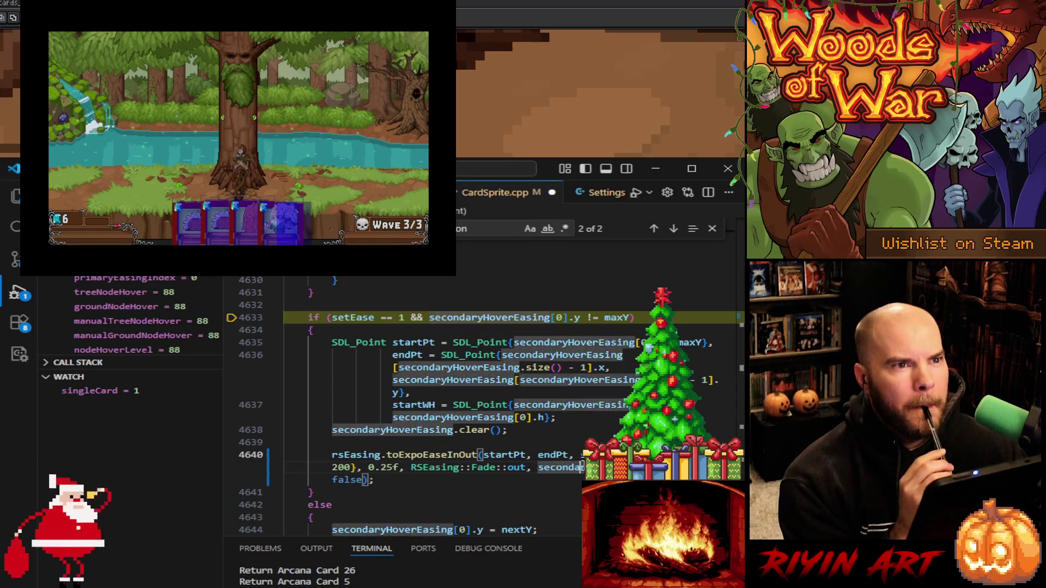
key(ctrl+f)
key(Return)
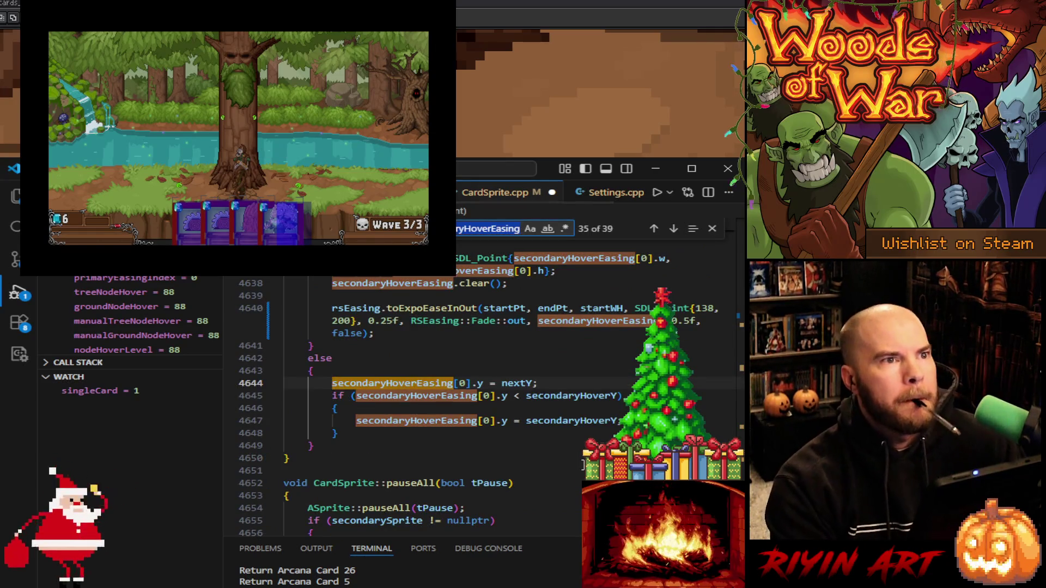
key(Return)
key(Return)
key(Return)
key(Return)
key(Return)
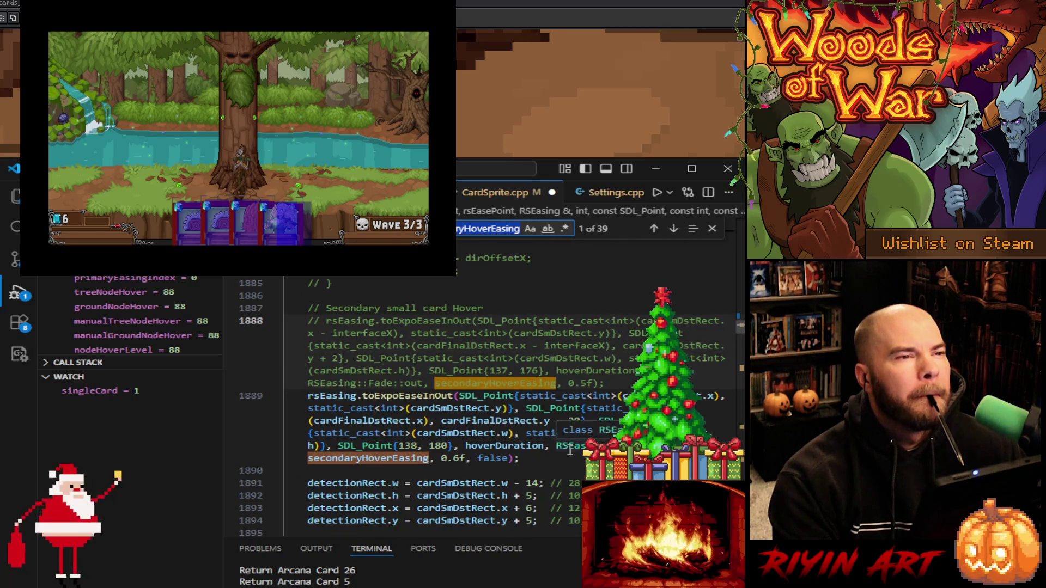
key(Return)
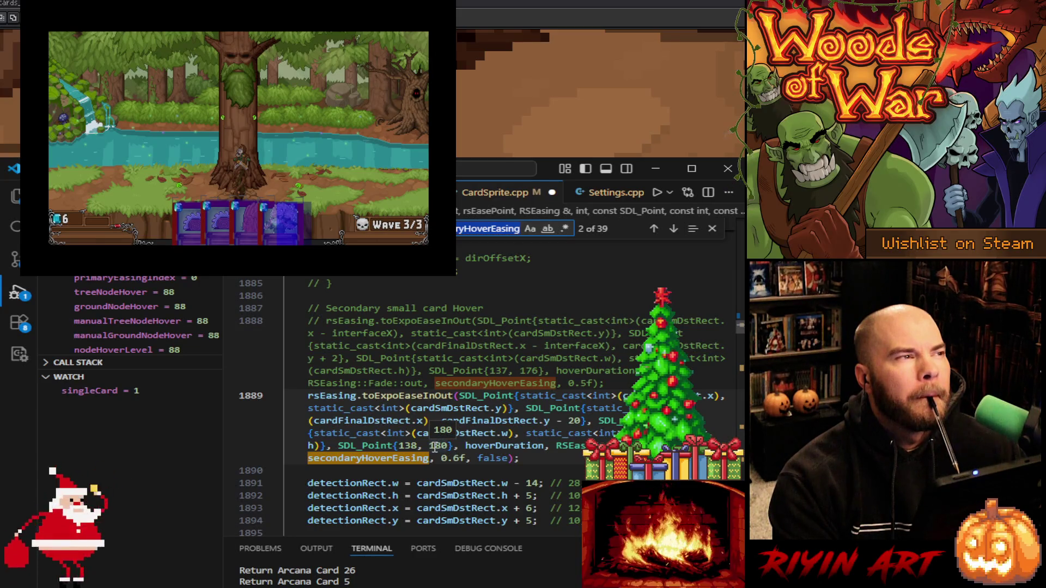
double_click(436, 445)
text(200)
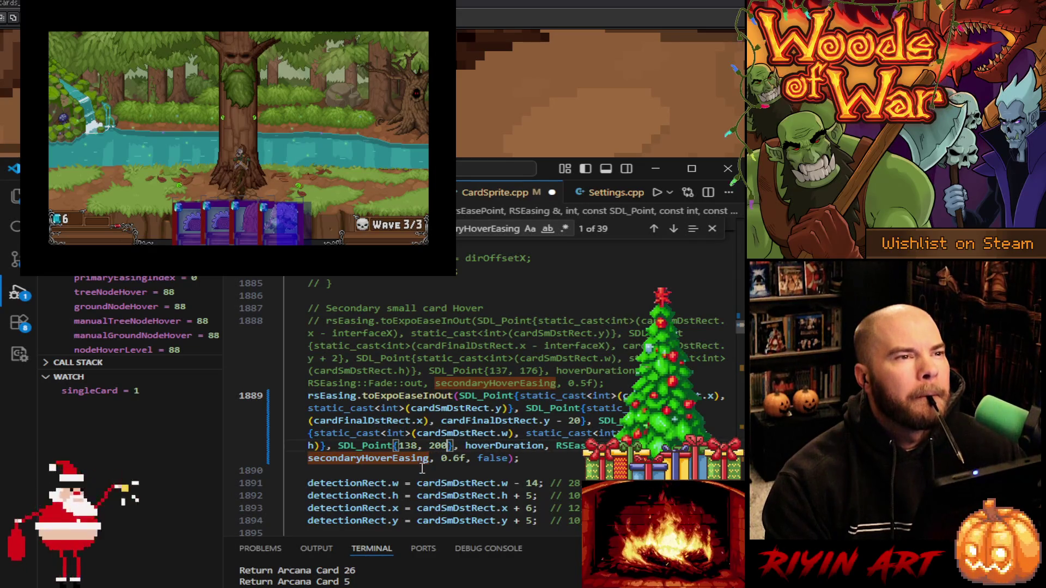
click(672, 231)
Check the secondaryHoverEasing match on line 2513, then return to line 1889
click(673, 231)
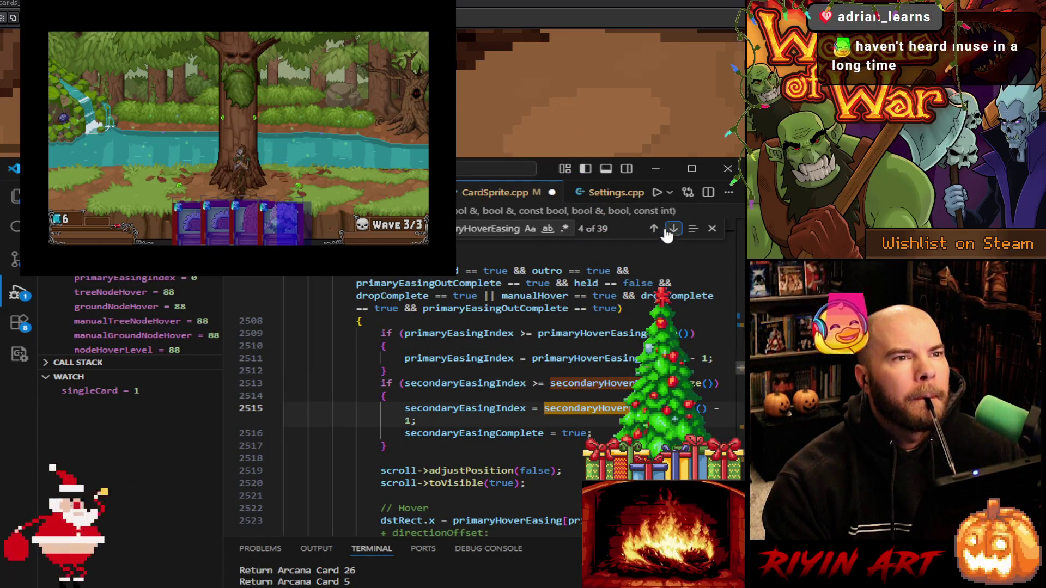
click(654, 231)
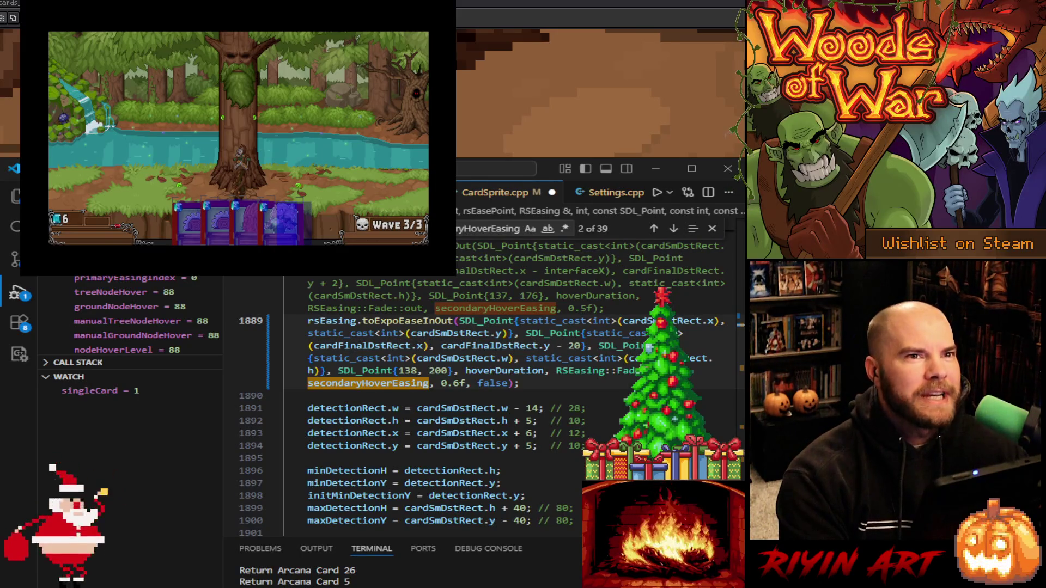
click(540, 385)
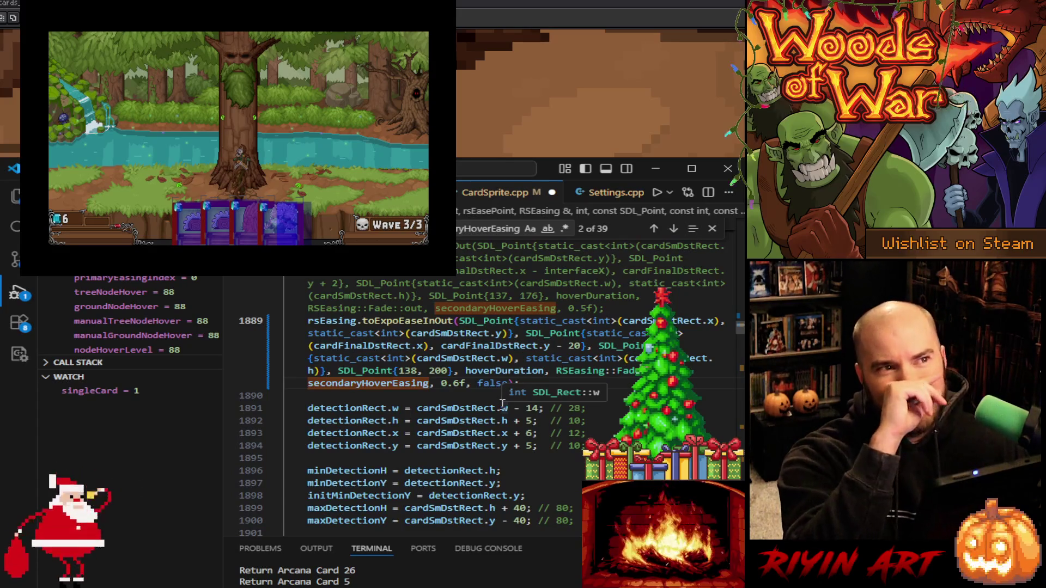
scroll(512, 425, up, 4)
scroll(513, 425, up, 4)
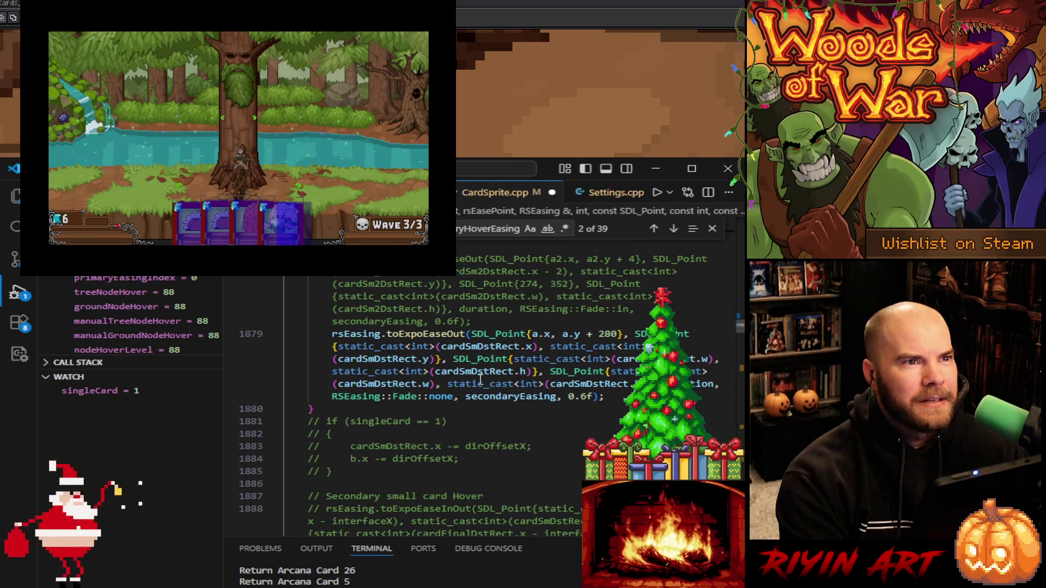
Highlight every use of cardSmDstRect and scroll through the nearby easing code
click(484, 372)
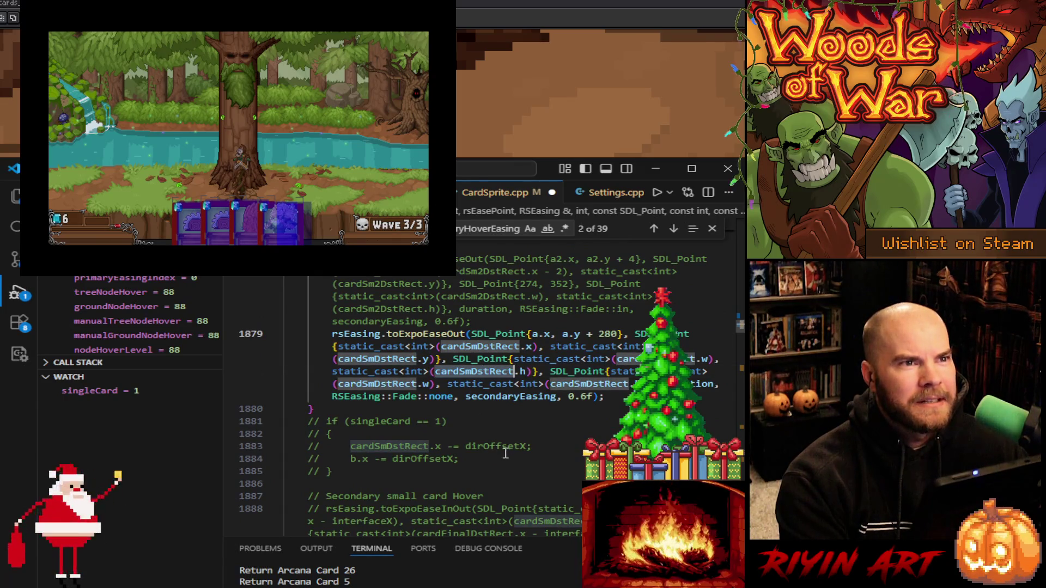
scroll(505, 453, up, 10)
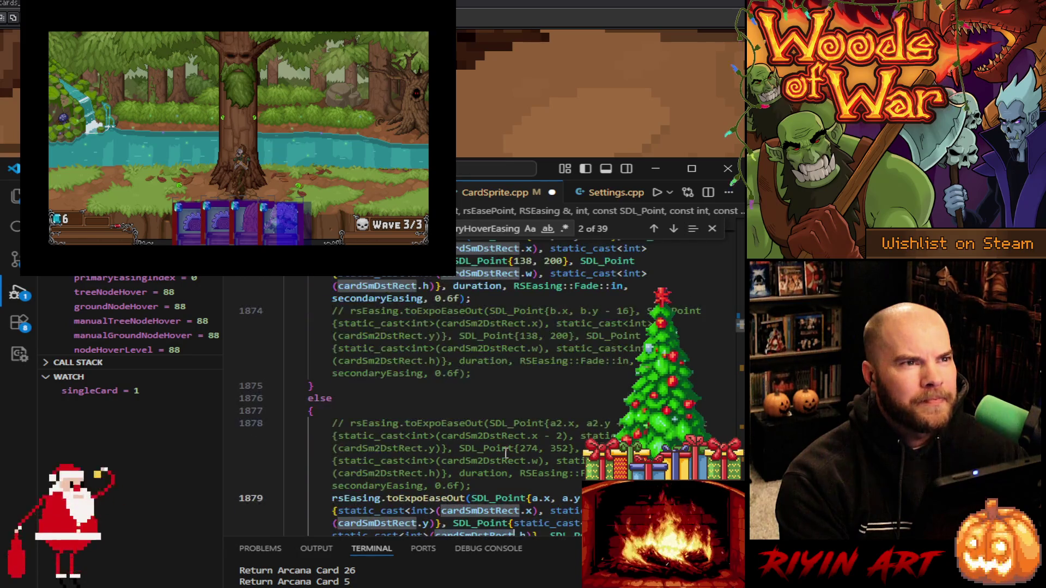
scroll(505, 453, up, 3)
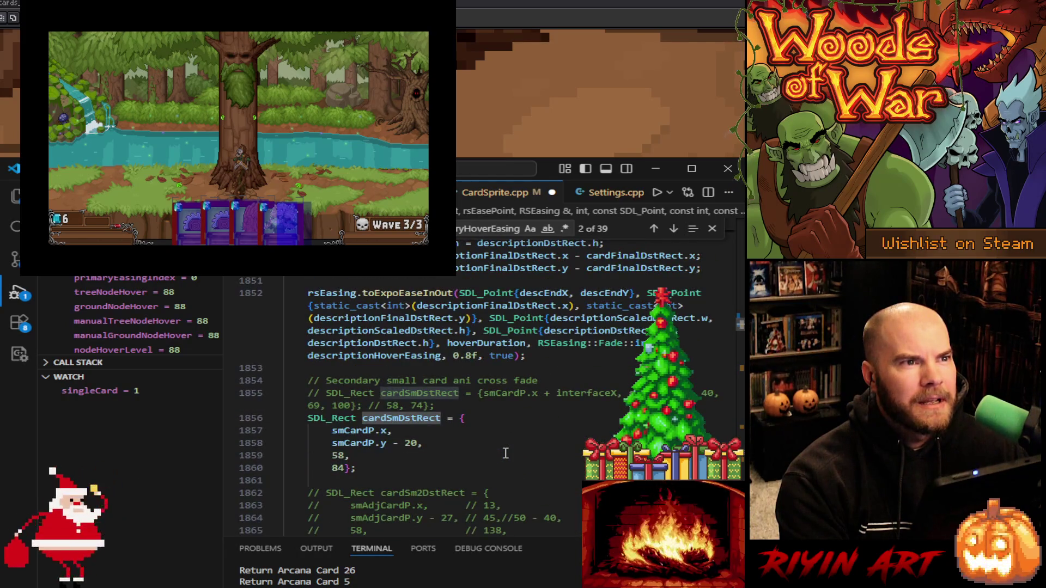
scroll(505, 454, down, 10)
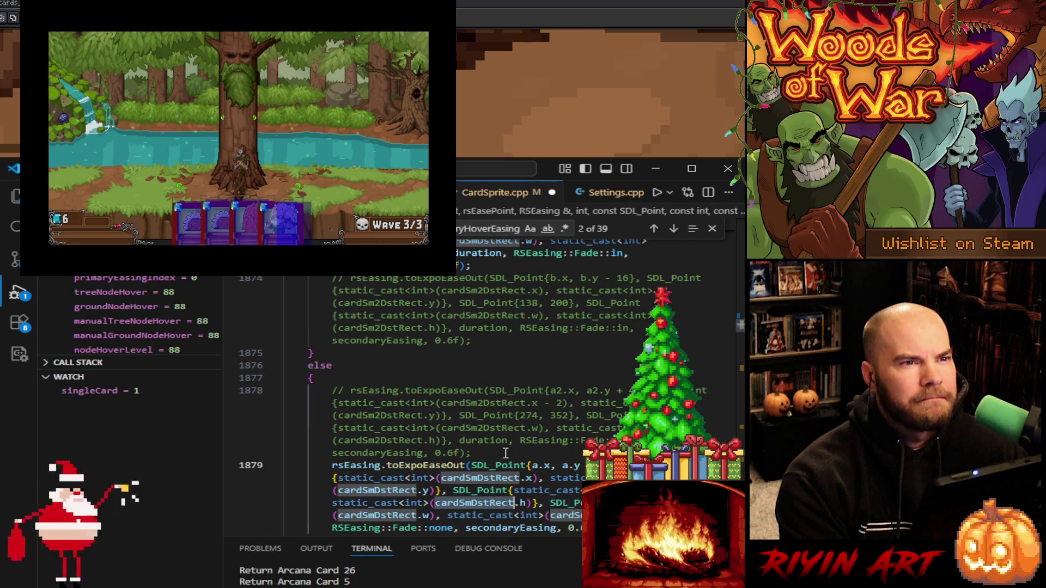
scroll(505, 453, up, 10)
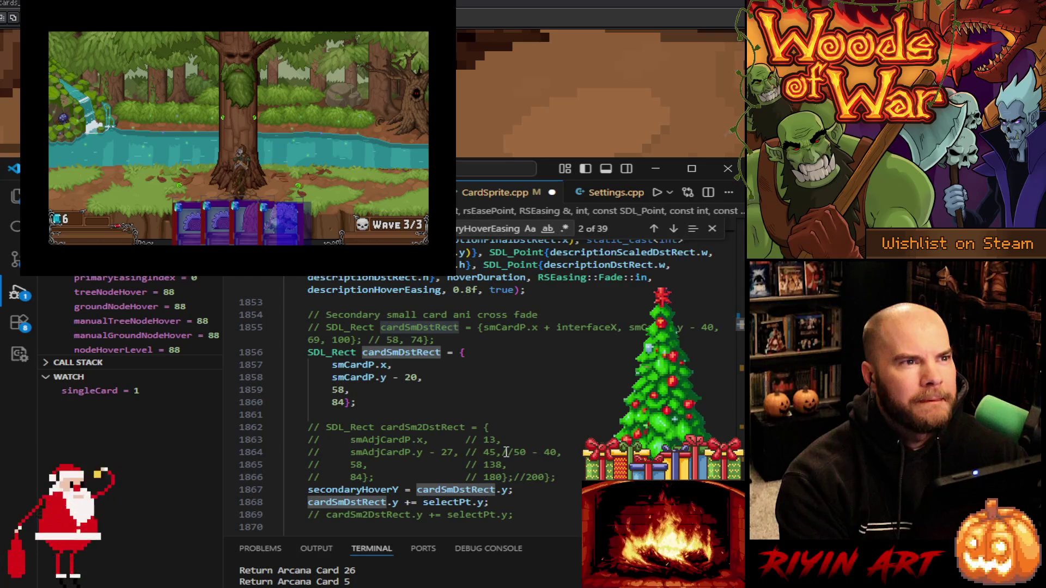
scroll(505, 452, down, 12)
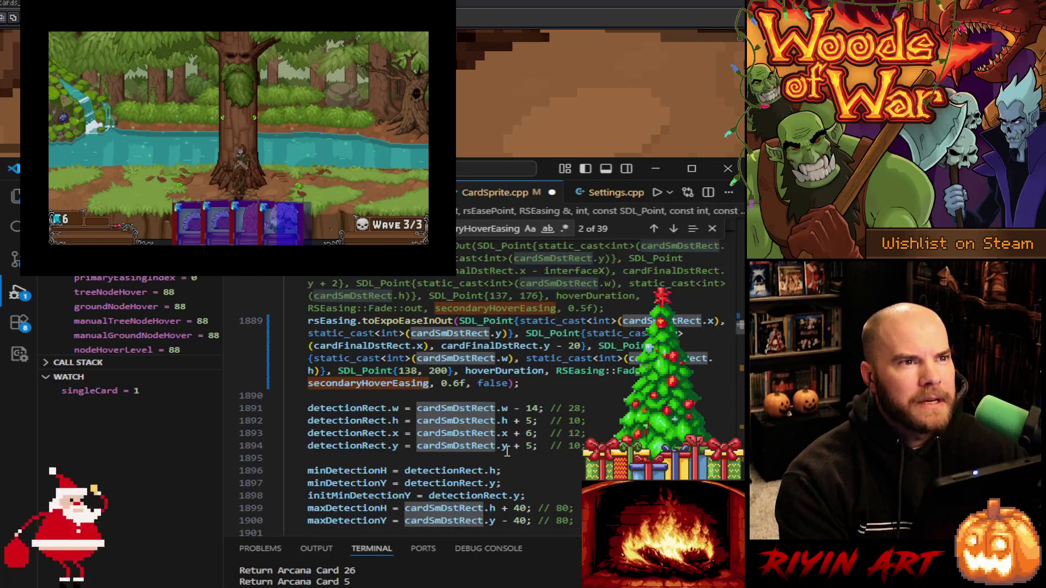
scroll(507, 451, down, 2)
scroll(507, 450, up, 8)
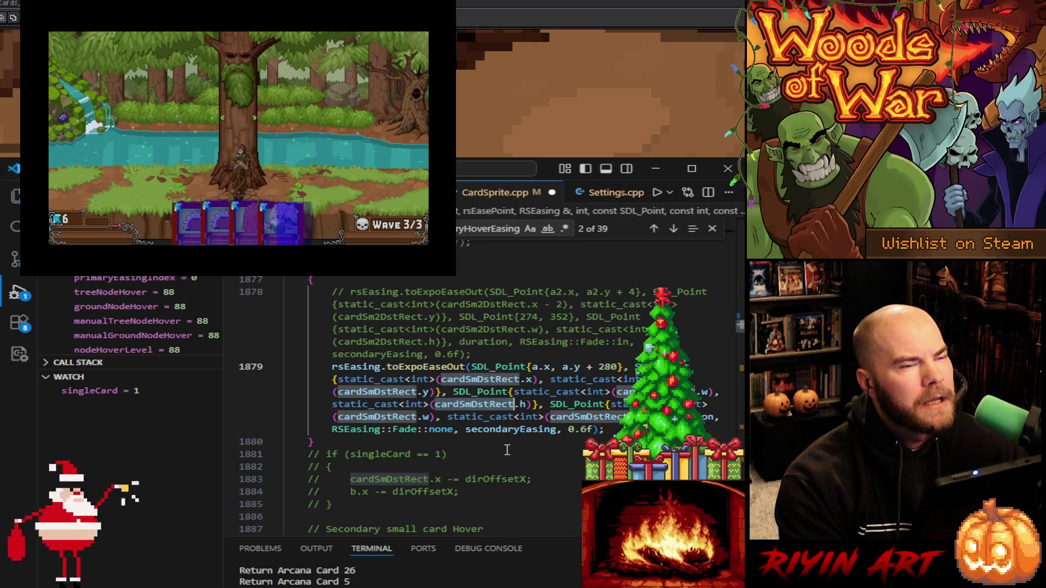
Hide the debugging side panel and review the easing code around line 1873
click(19, 294)
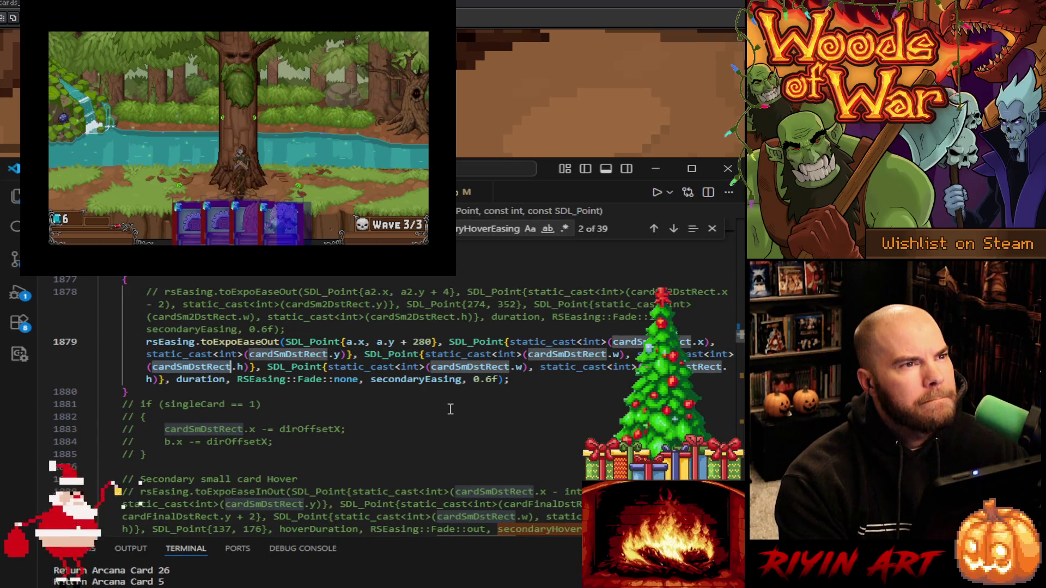
scroll(448, 411, up, 6)
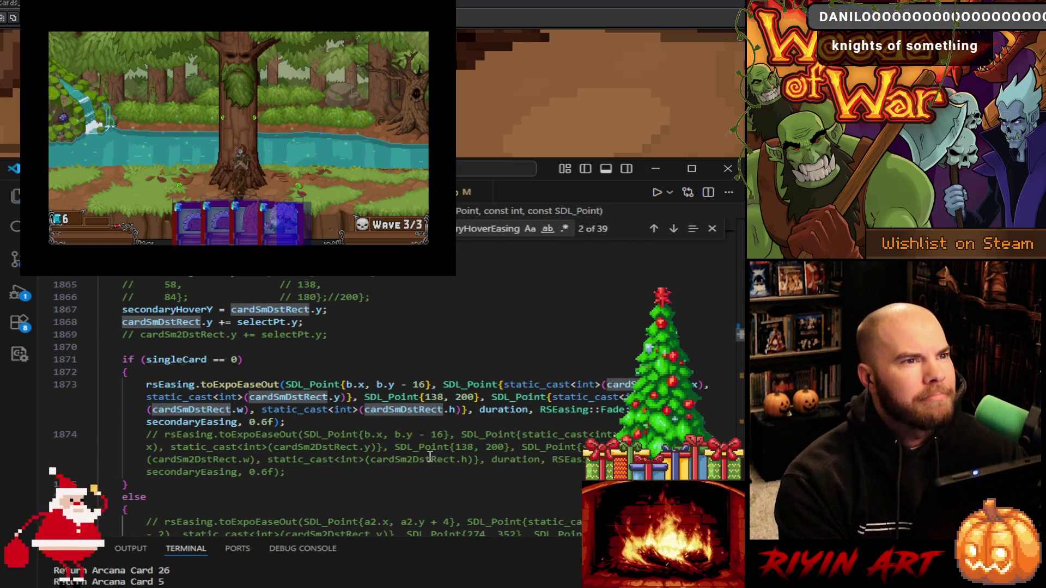
click(462, 422)
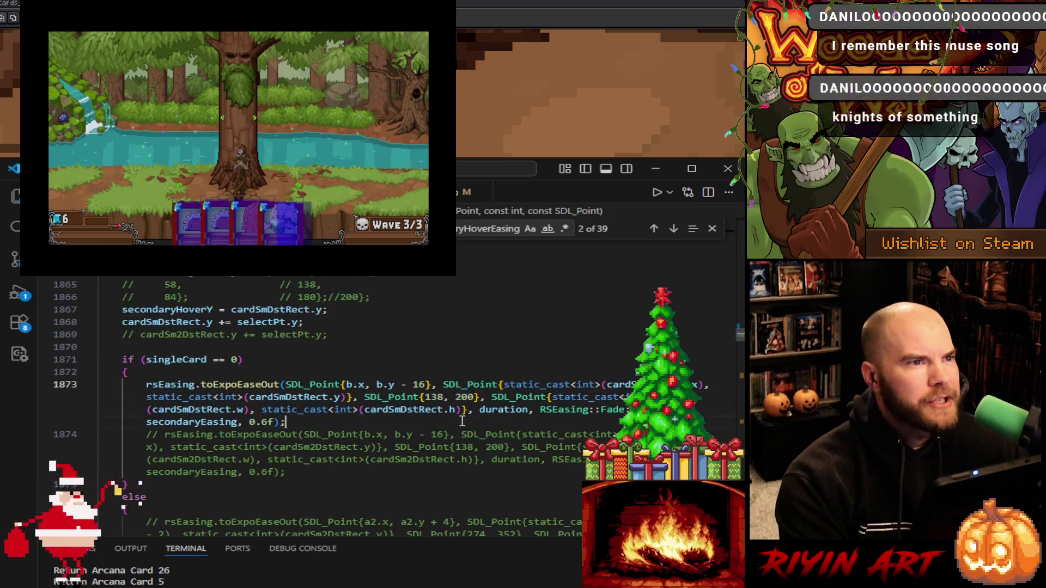
scroll(462, 422, down, 4)
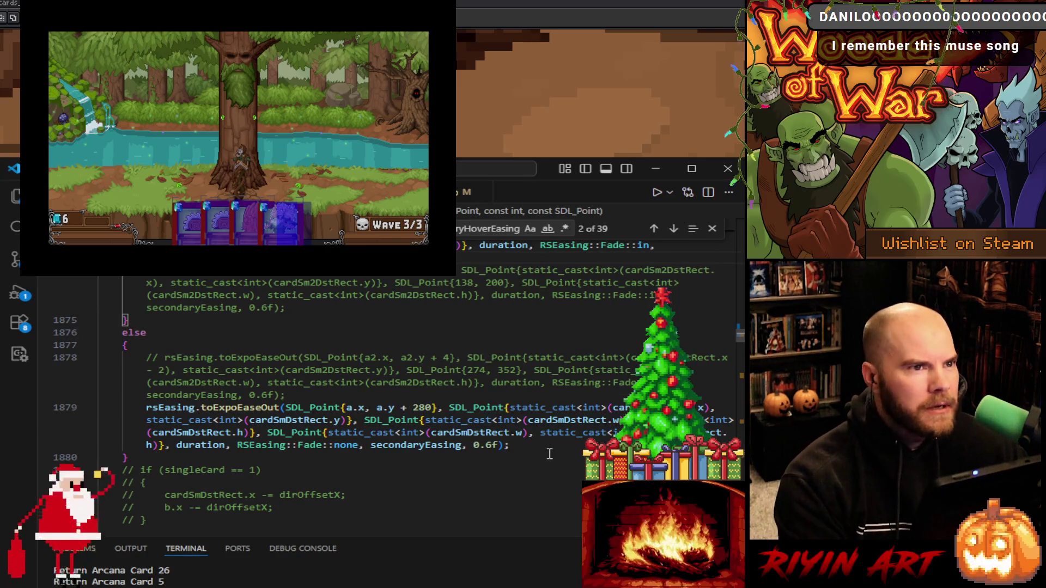
scroll(544, 451, down, 6)
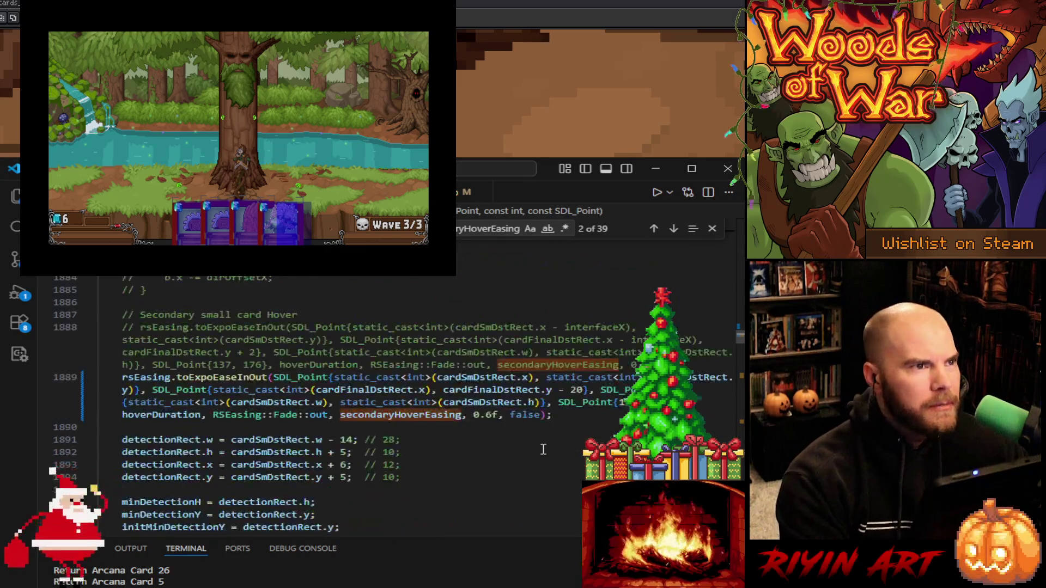
scroll(543, 449, down, 1)
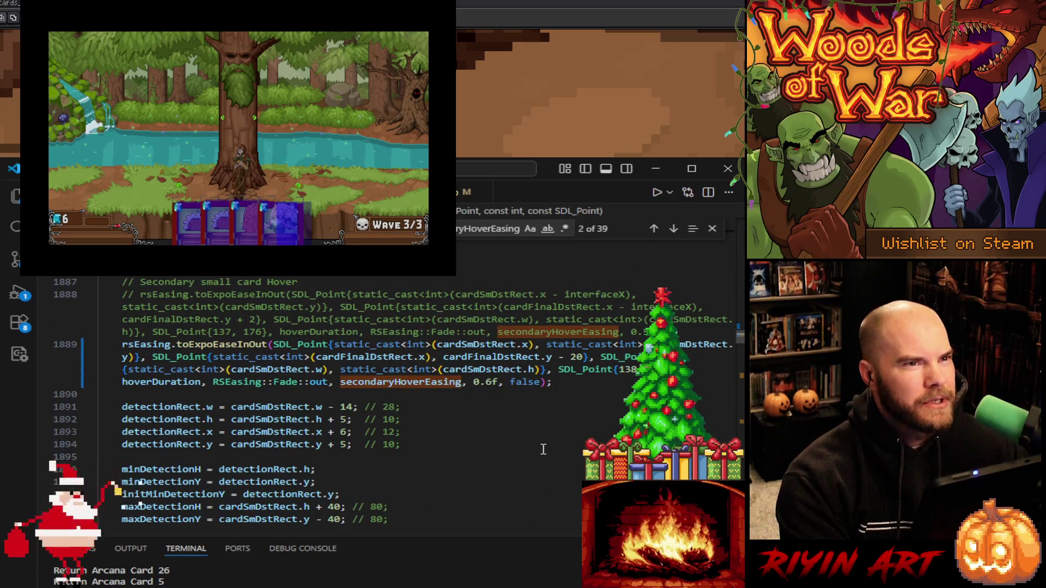
scroll(543, 449, down, 2)
scroll(543, 449, down, 12)
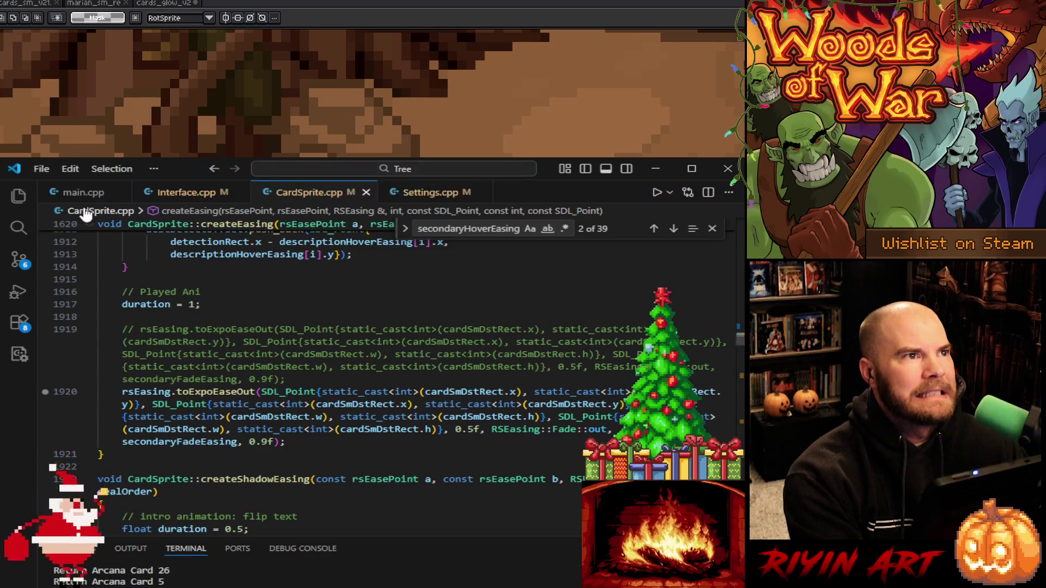
Switch to main.cpp, rebuild the game, and show the Run and Debug panel
click(87, 193)
click(657, 194)
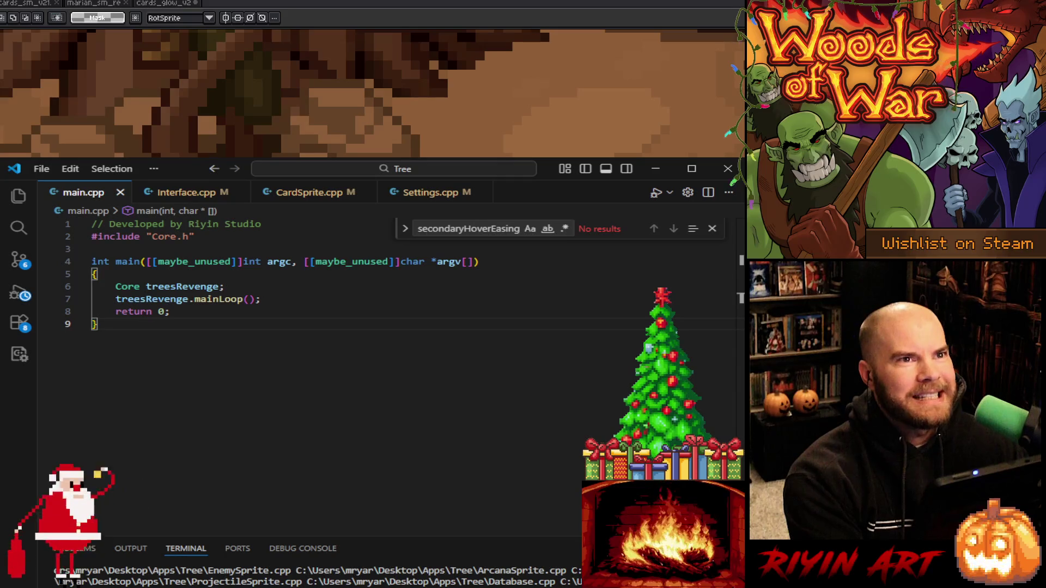
click(20, 294)
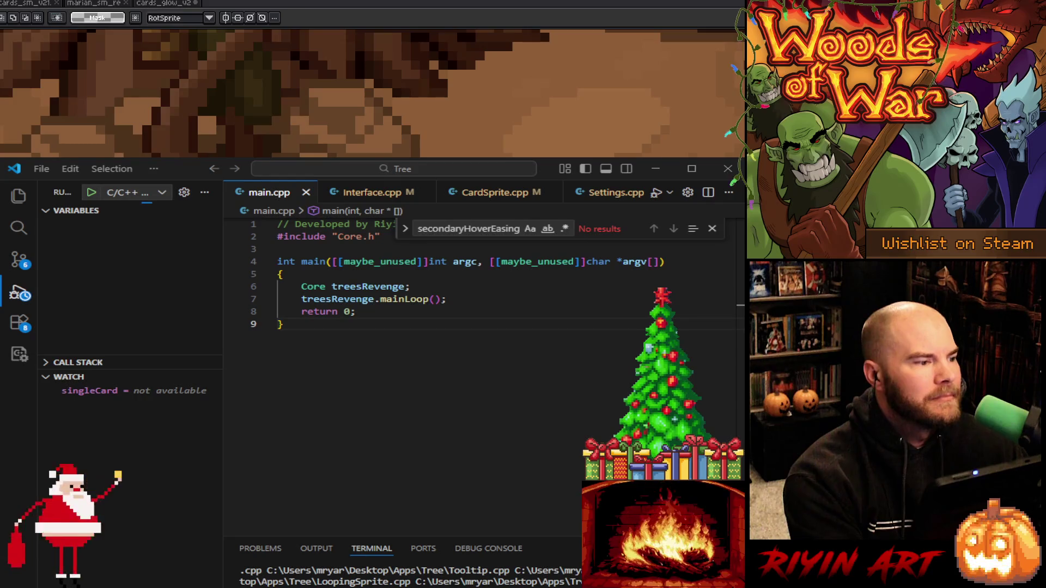
drag(433, 190, 436, 100)
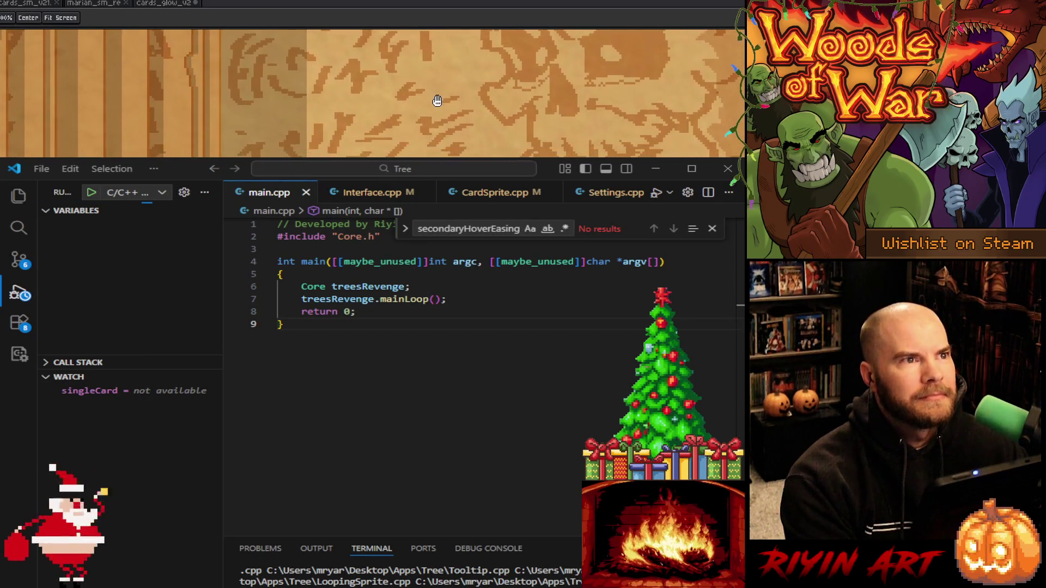
scroll(443, 122, up, 5)
scroll(371, 93, down, 3)
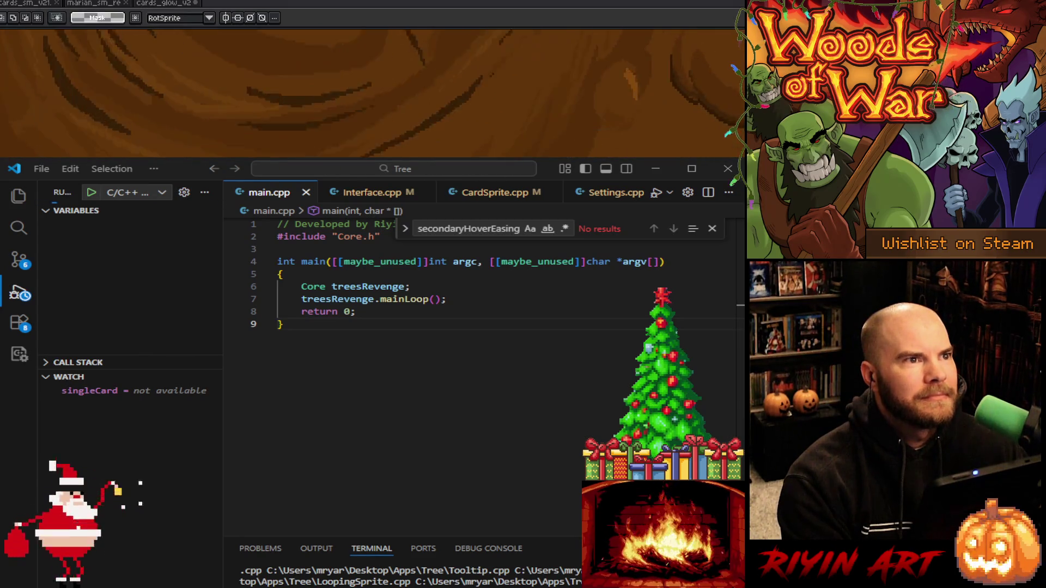
scroll(373, 94, down, 3)
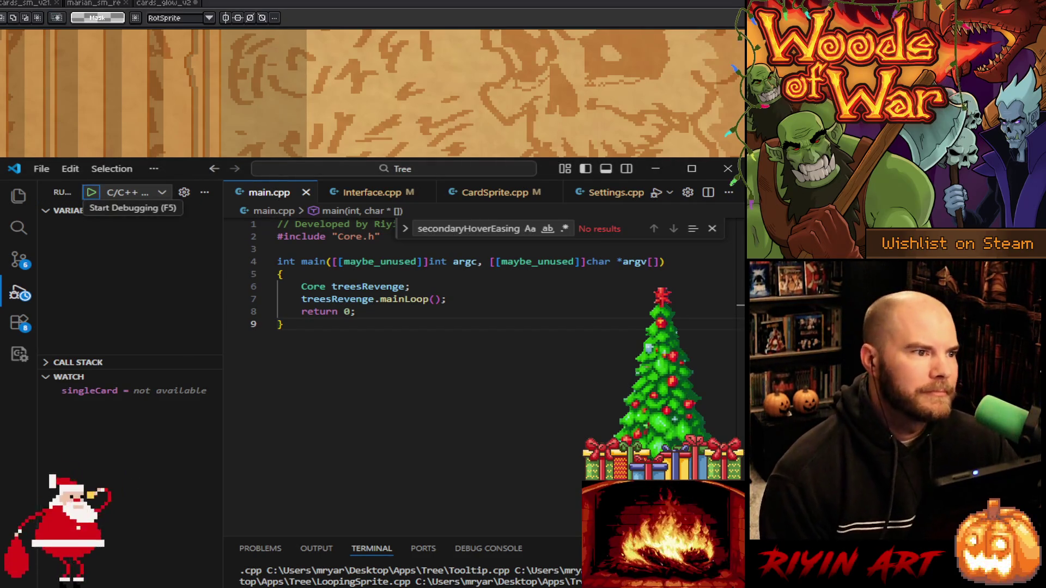
Start Woods of War under the debugger, load the saved game, and dismiss the Run the Gauntlet message
key(ctrl+Tab)
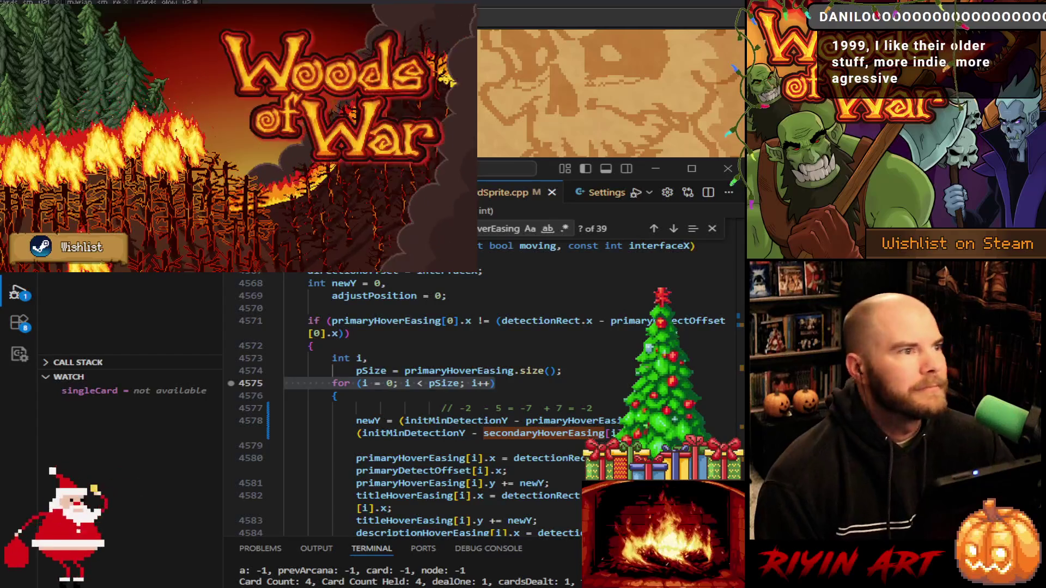
click(330, 192)
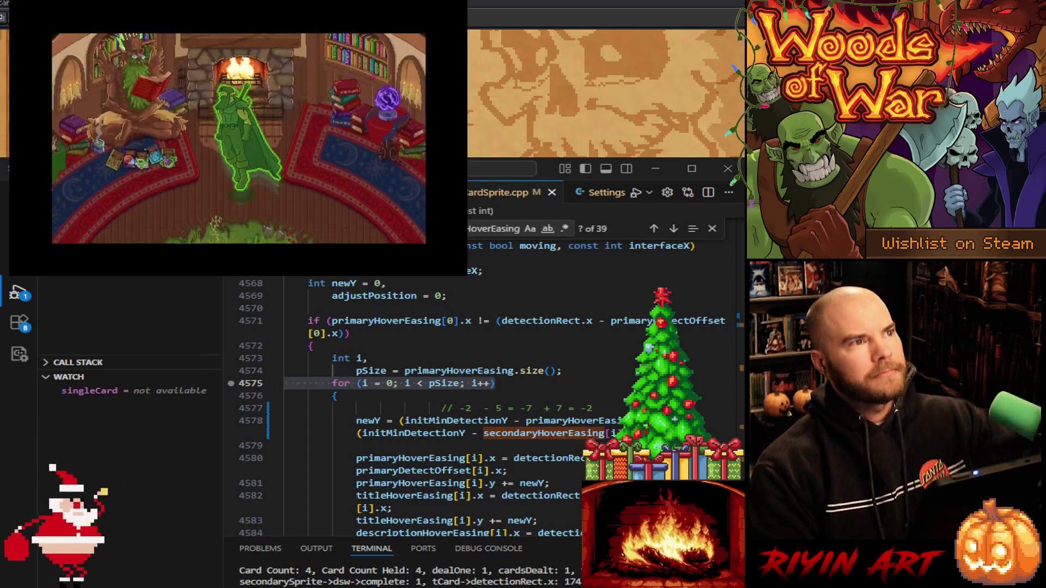
key(Escape)
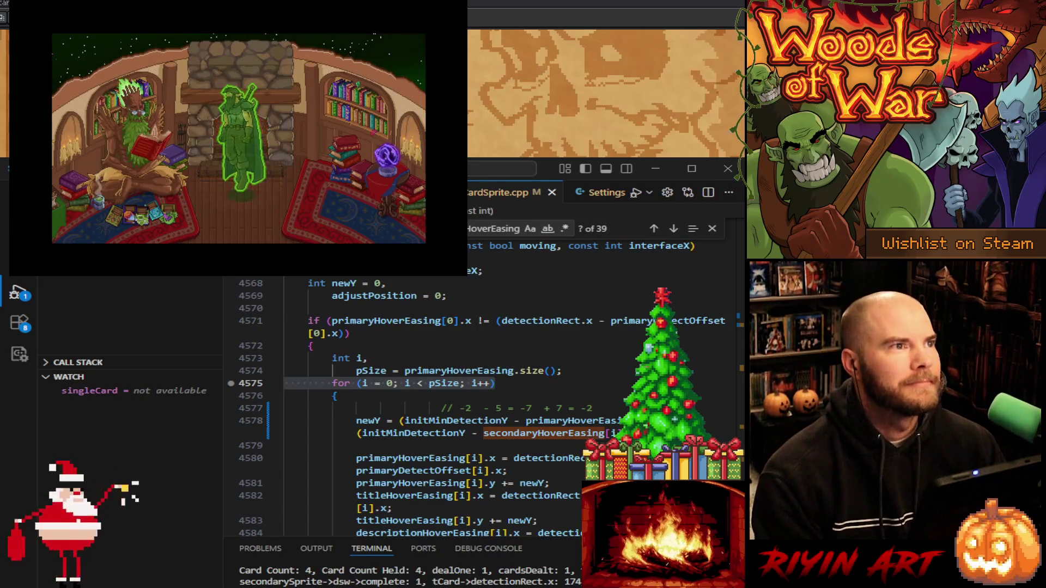
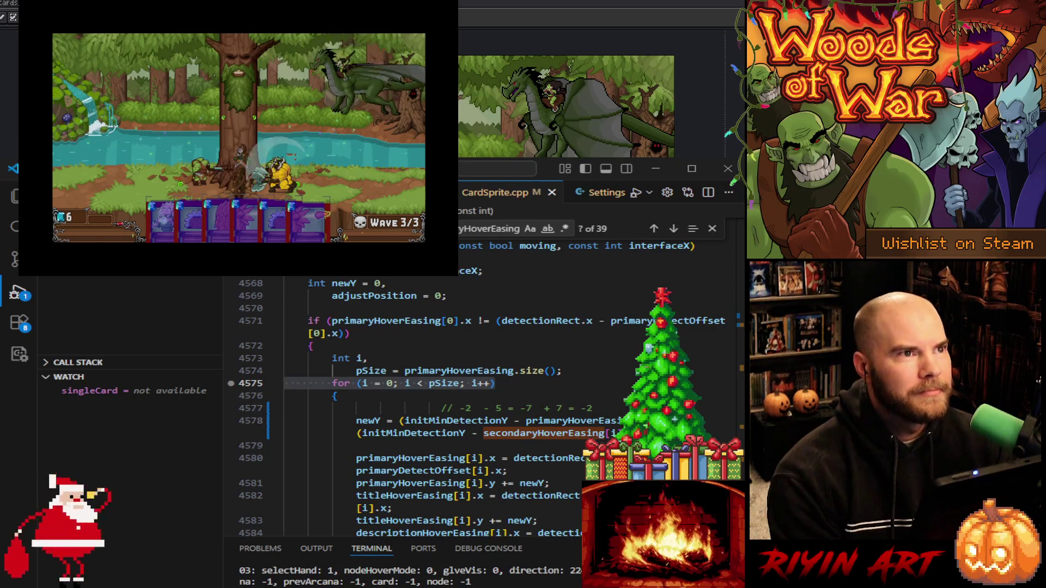
Bring the Aseprite game mockup forward and make Layer 18 Copy active with the Move tool
click(655, 169)
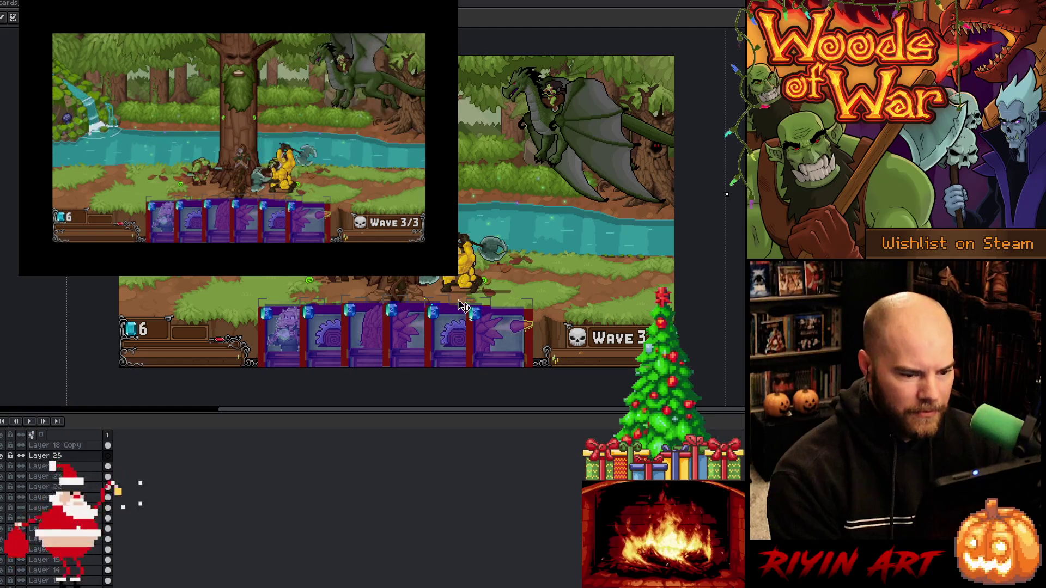
click(59, 467)
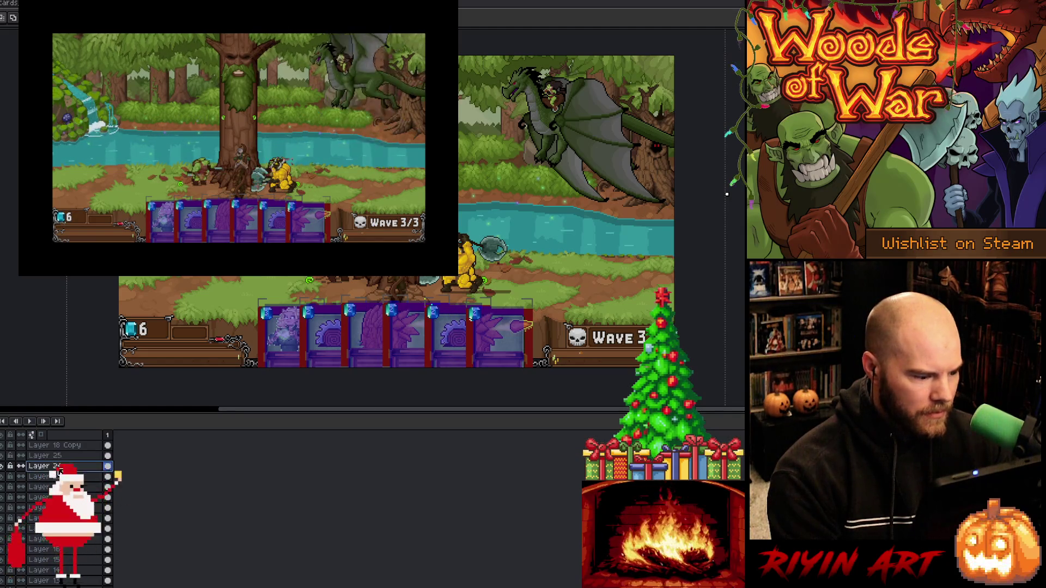
key(Up)
scroll(464, 310, up, 5)
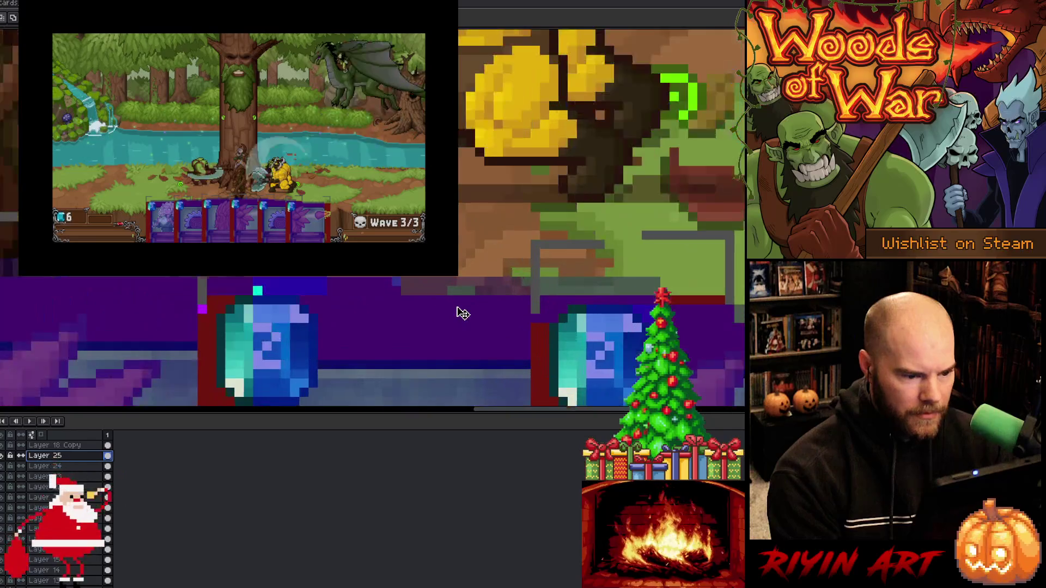
click(109, 441)
key(v)
scroll(259, 289, down, 3)
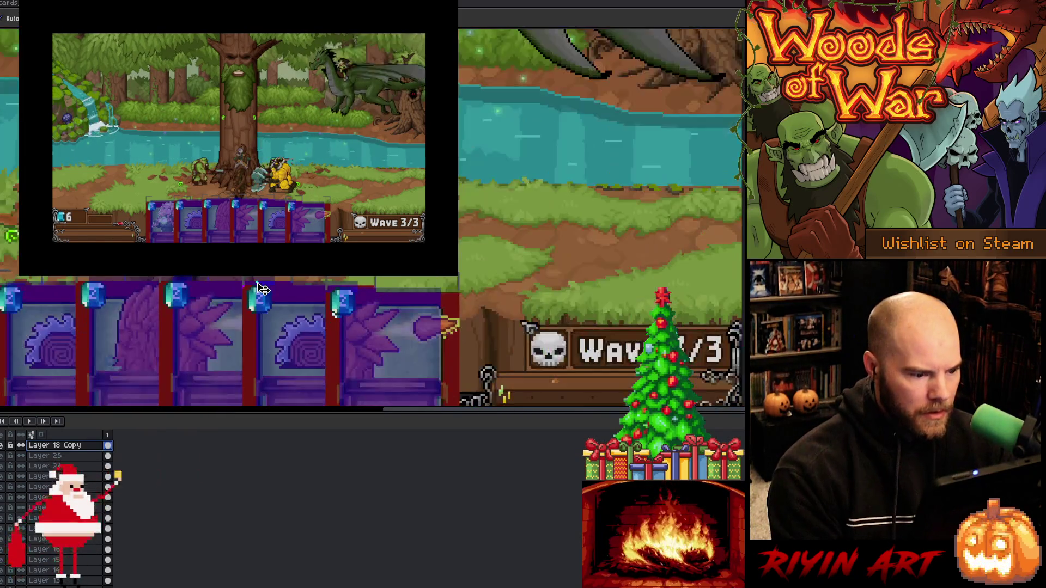
Toggle Layer 25 and Layer 24 visibility repeatedly to compare the card versions, leaving Layer 24 shown
click(4, 457)
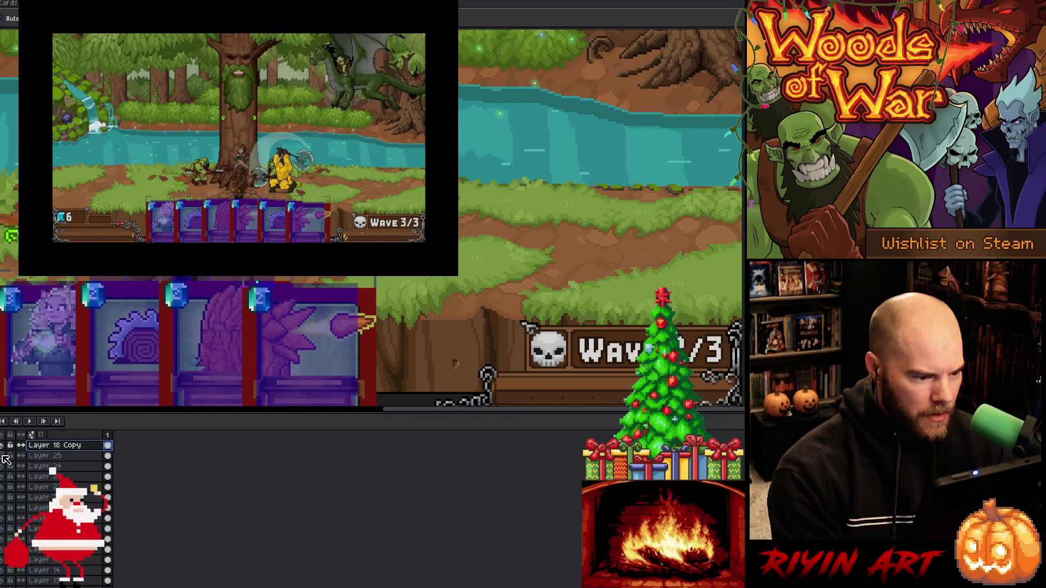
scroll(256, 299, up, 3)
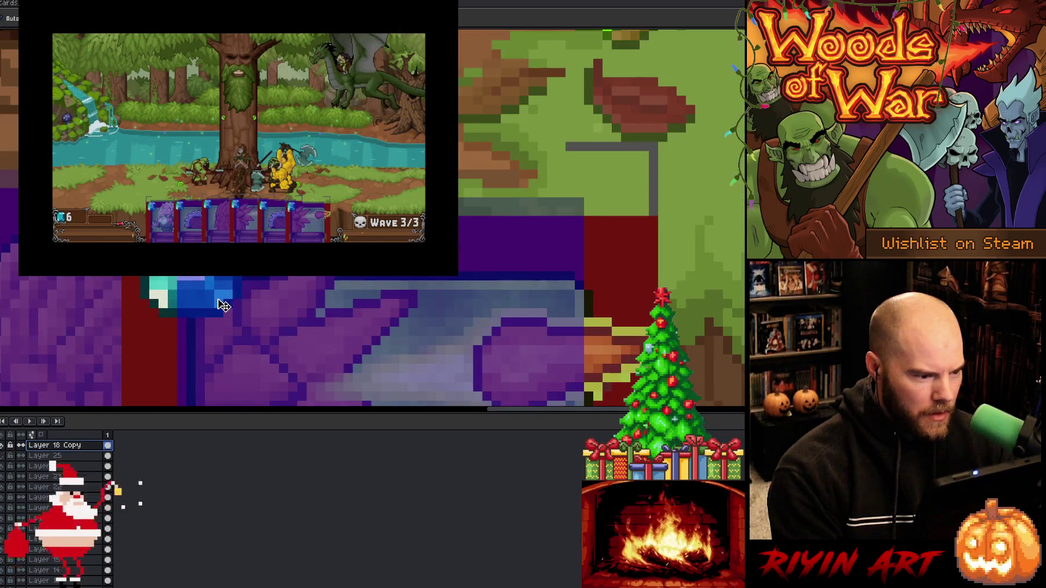
click(3, 463)
click(4, 463)
click(3, 463)
click(3, 463)
click(4, 464)
click(3, 463)
click(4, 464)
click(3, 463)
click(4, 464)
click(4, 463)
click(3, 464)
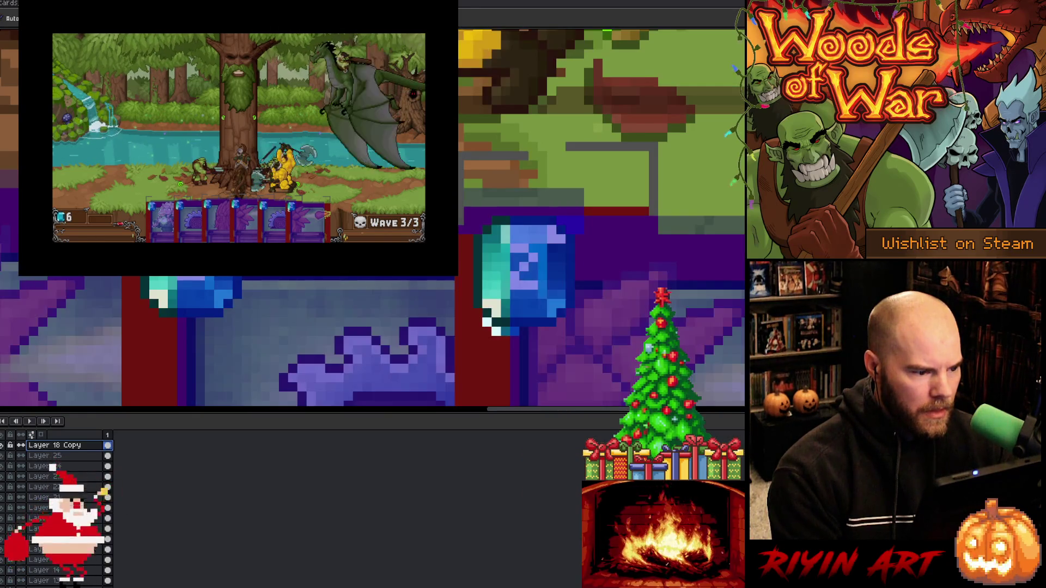
Flip back and forth between Layer 25 and Layer 18 Copy to compare the small cards
scroll(345, 279, down, 2)
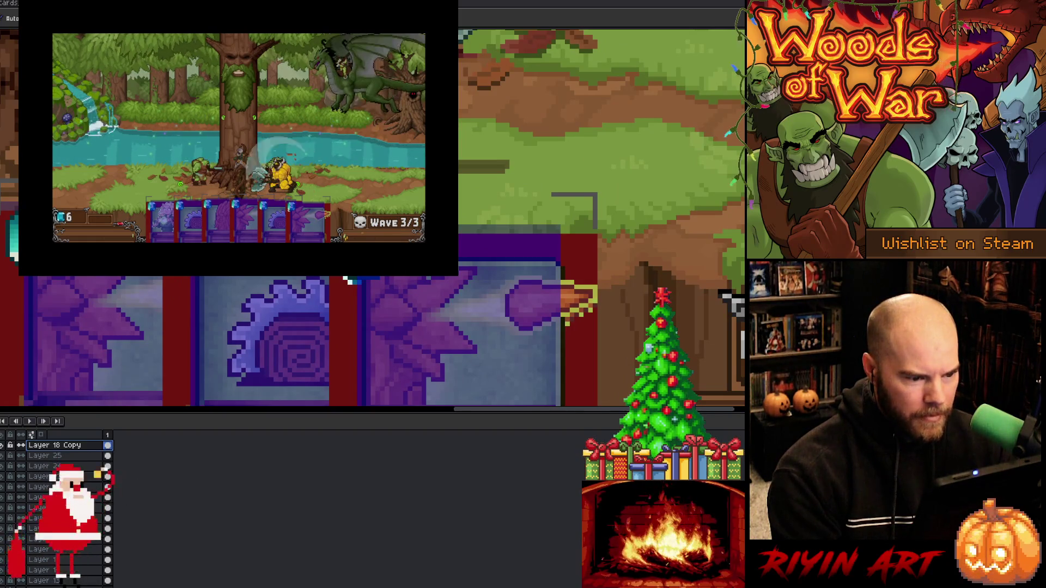
scroll(360, 305, up, 3)
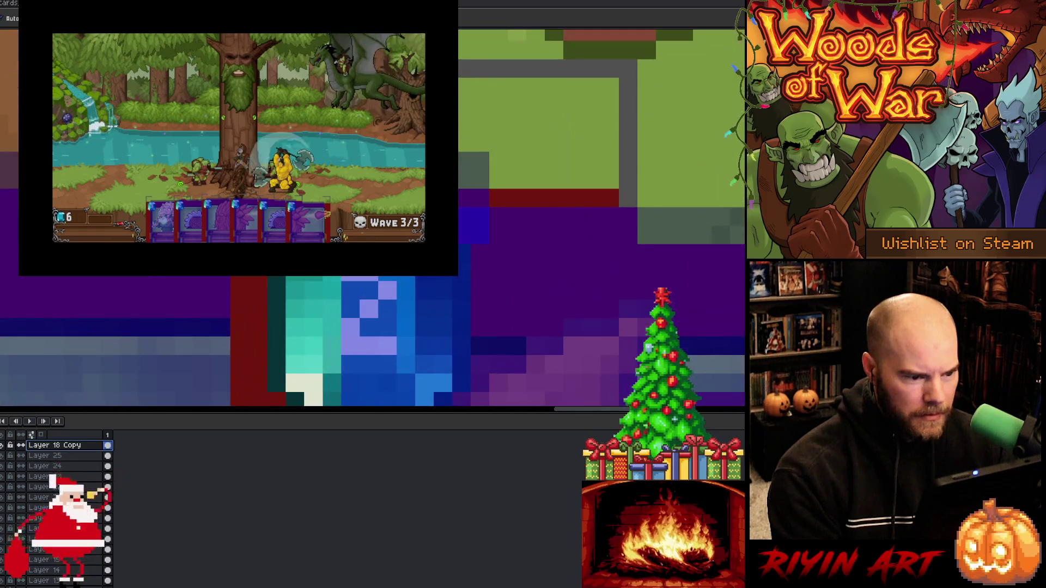
scroll(360, 305, up, 1)
scroll(626, 261, down, 3)
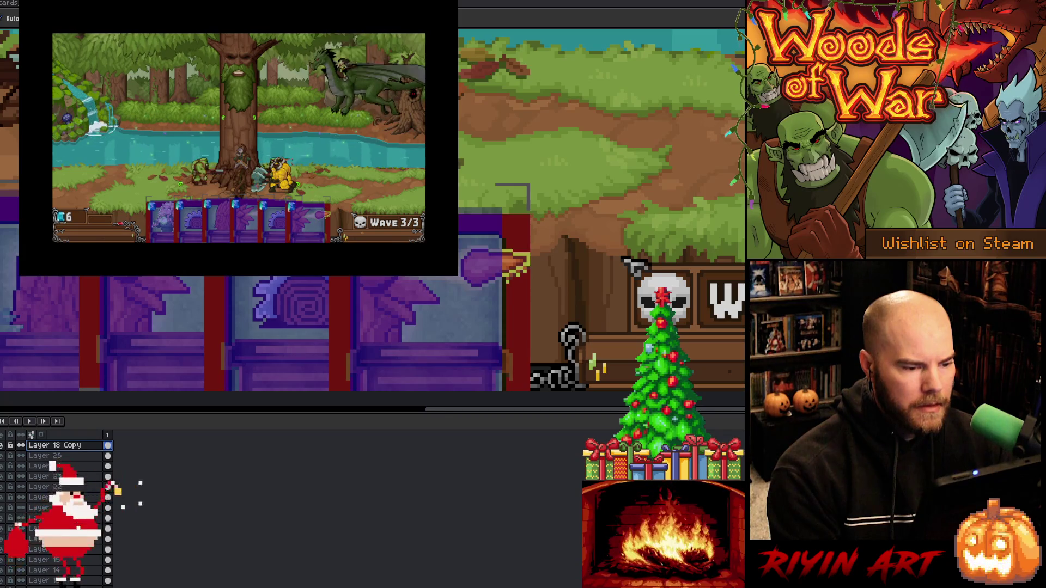
scroll(372, 211, down, 1)
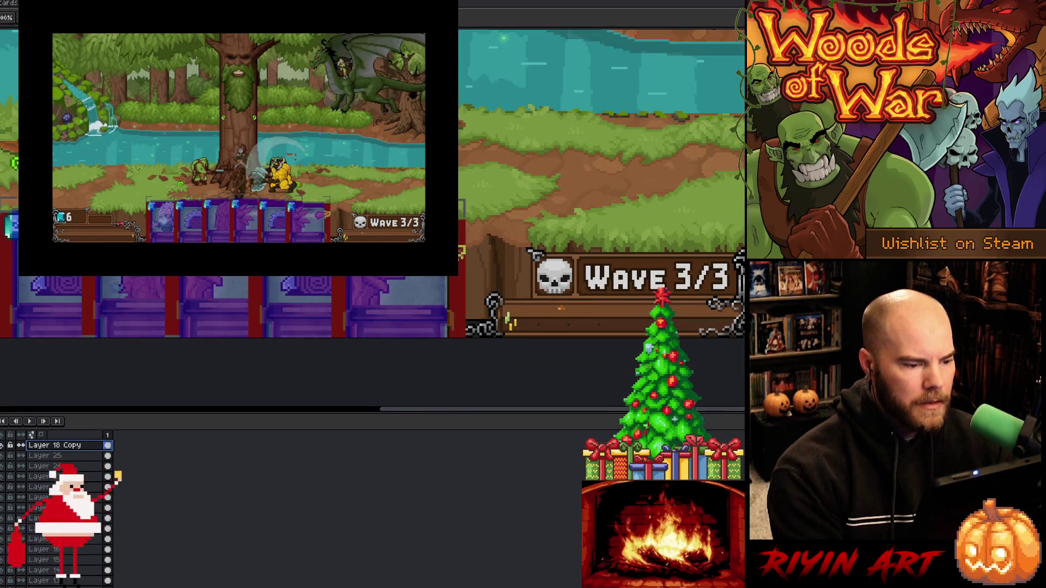
scroll(373, 211, left, 3)
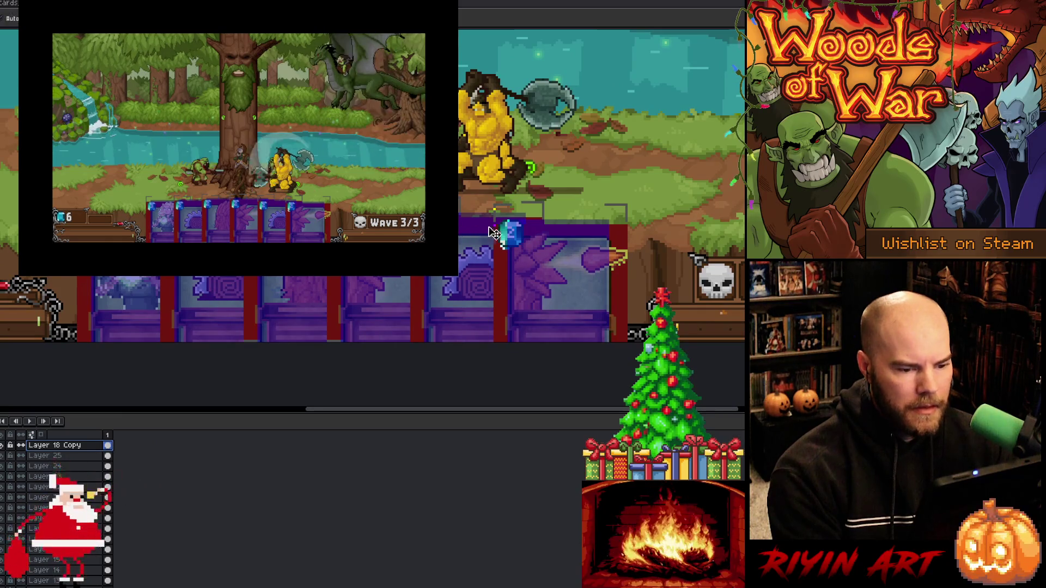
key(Down)
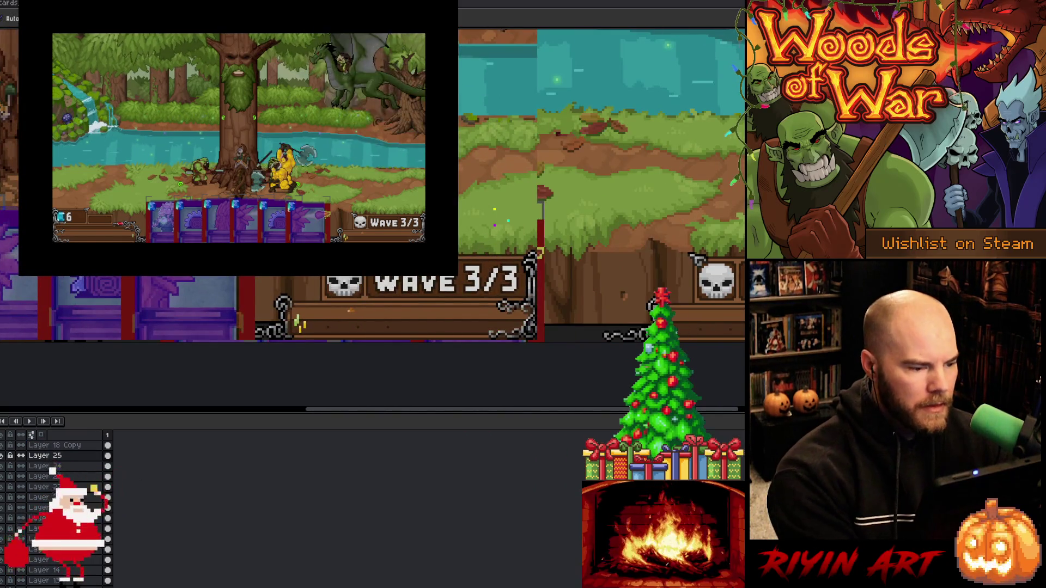
click(69, 446)
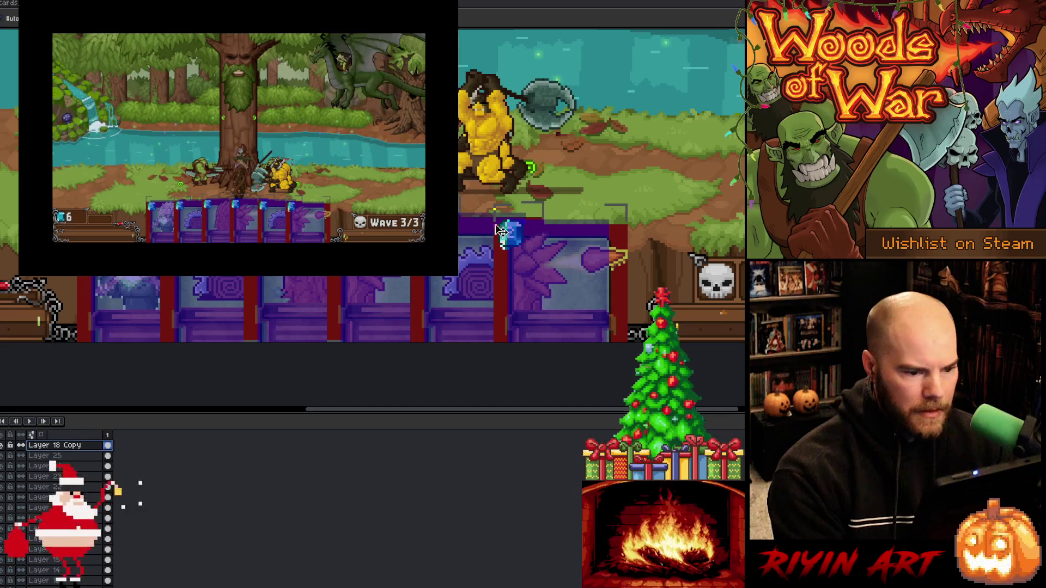
key(Down)
key(Up)
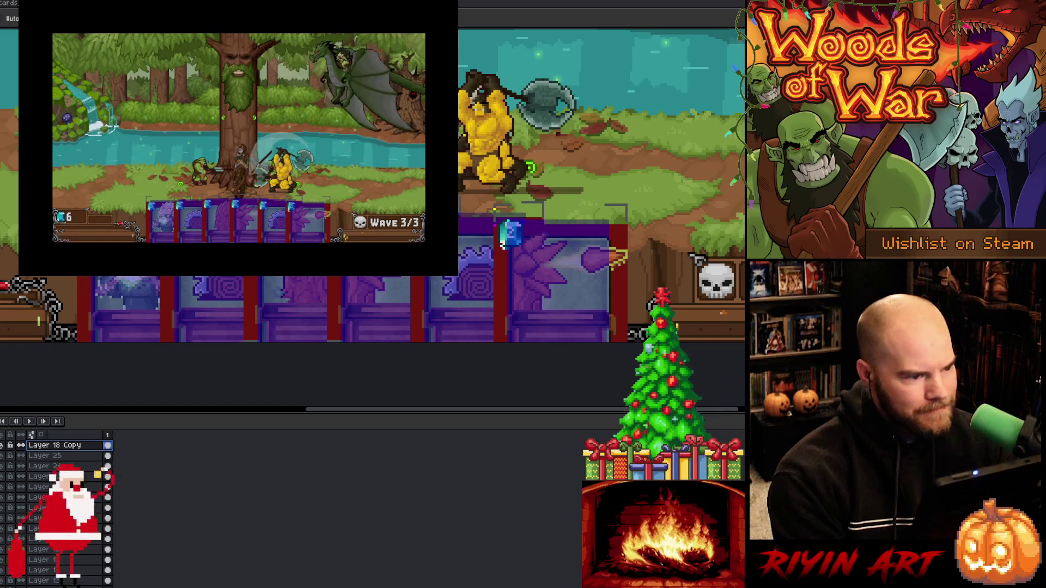
scroll(504, 243, up, 4)
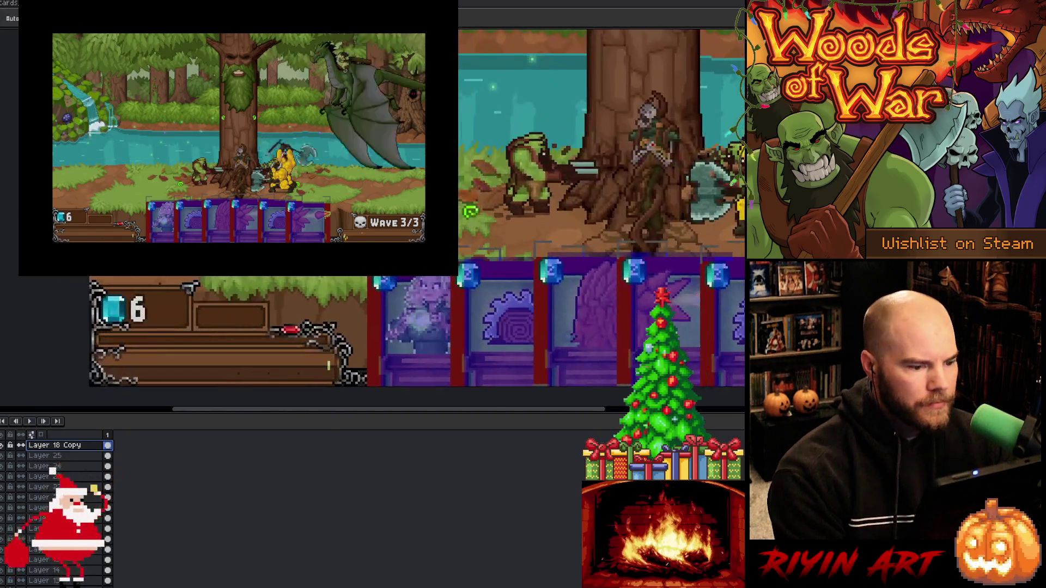
scroll(369, 277, down, 5)
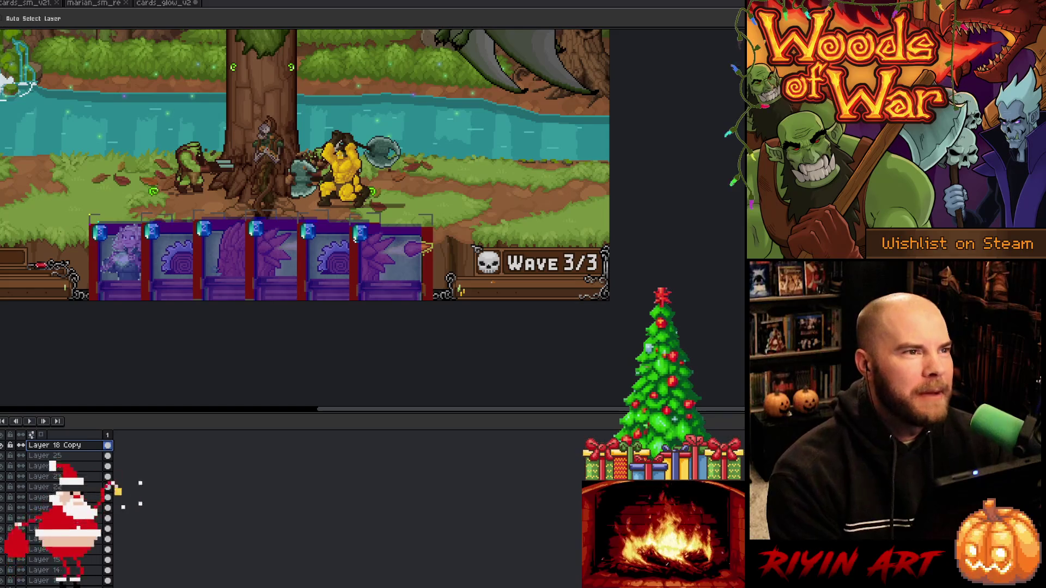
Drag the canvas/timeline splitter down so the canvas area is taller
scroll(269, 117, up, 1)
scroll(336, 196, up, 2)
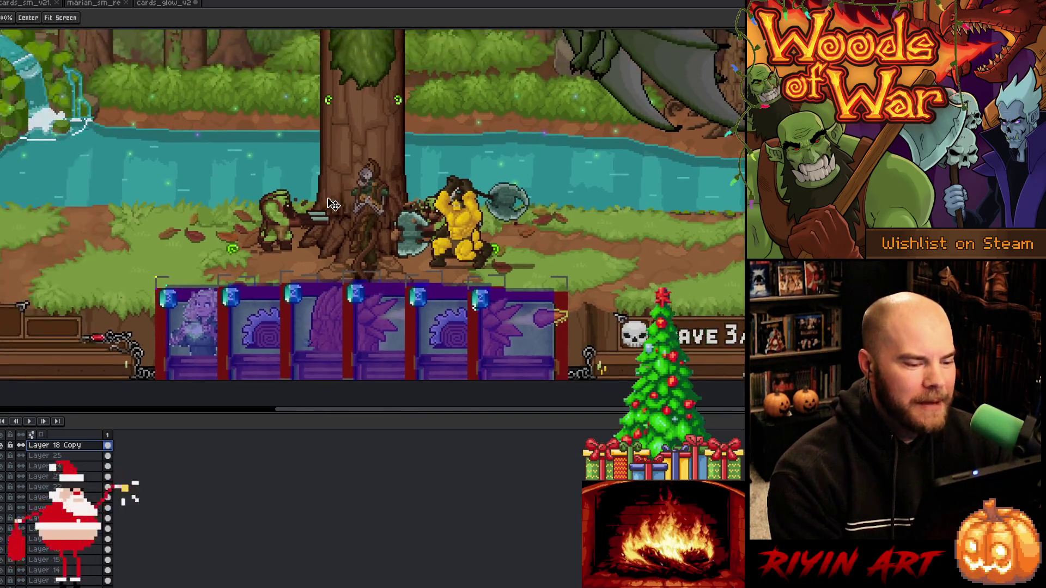
scroll(337, 197, down, 2)
scroll(336, 196, up, 2)
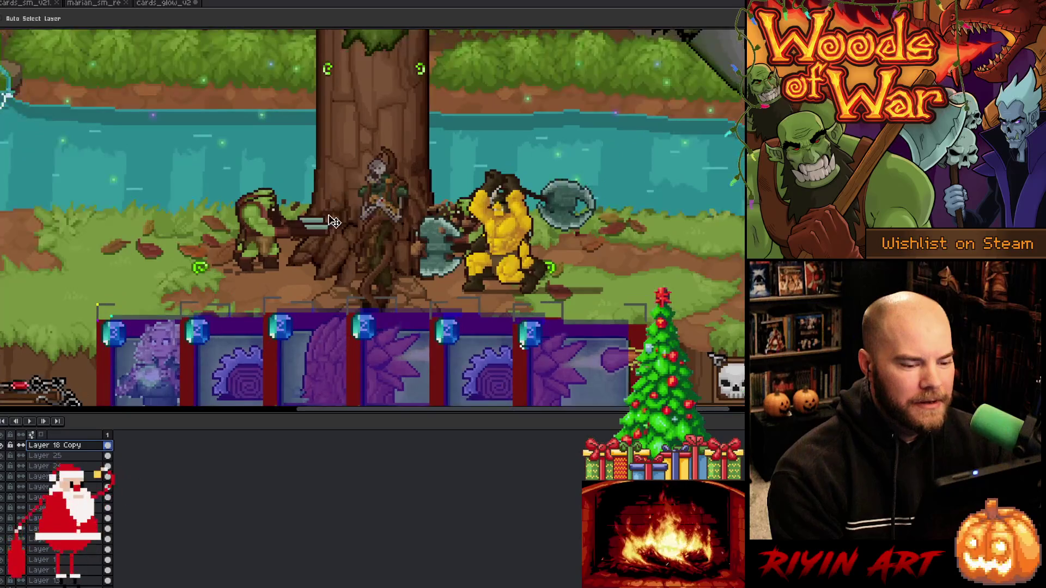
mouse_move(414, 415)
mouse_down()
mouse_move(413, 531)
mouse_move(413, 474)
mouse_up()
scroll(352, 344, up, 2)
scroll(352, 344, down, 2)
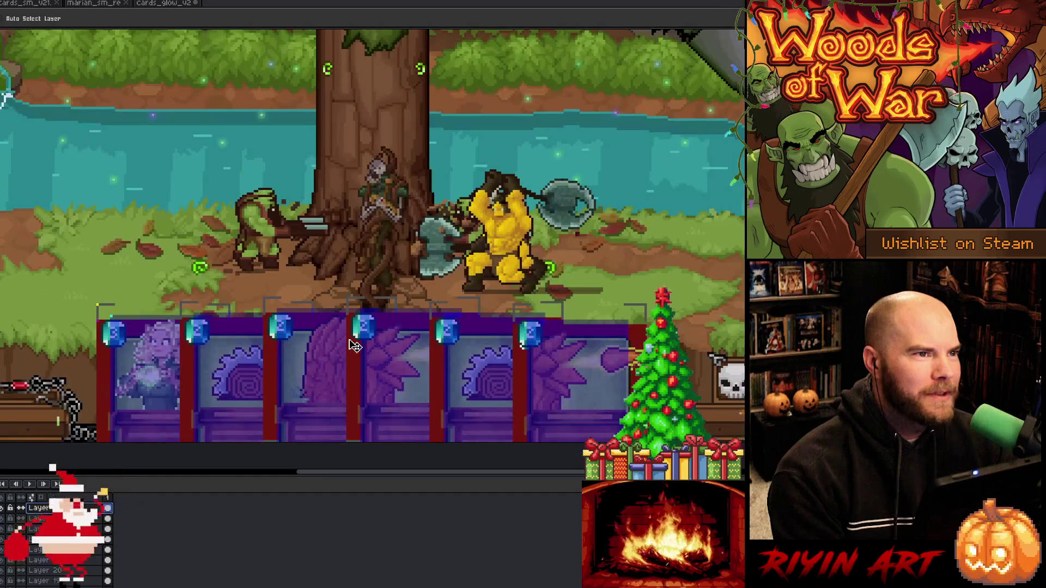
Pan and zoom to frame the forest battle scene above the row of six purple cards
key(space)
drag(392, 334, 327, 328)
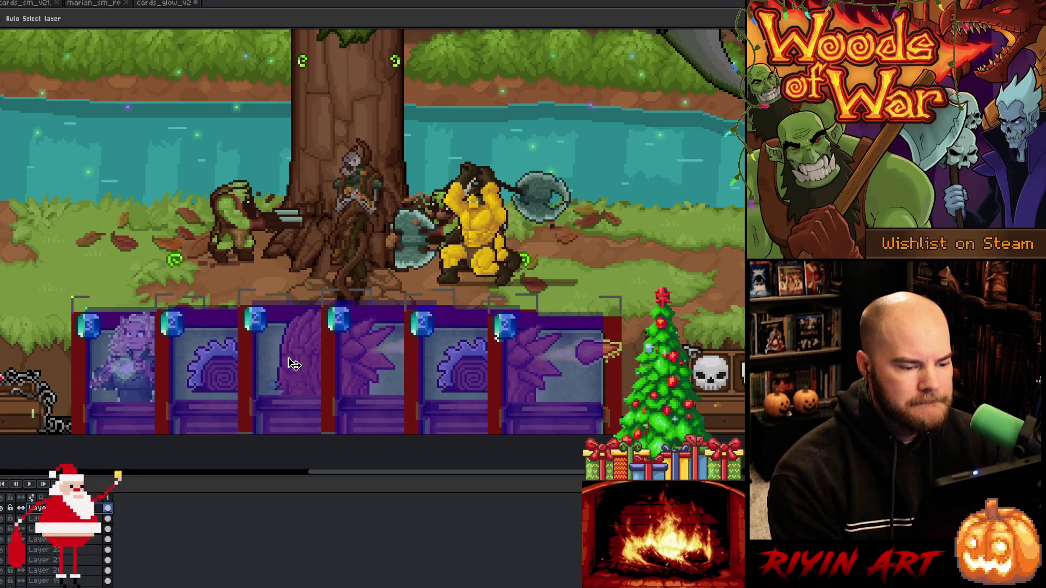
scroll(294, 365, up, 2)
scroll(299, 351, down, 2)
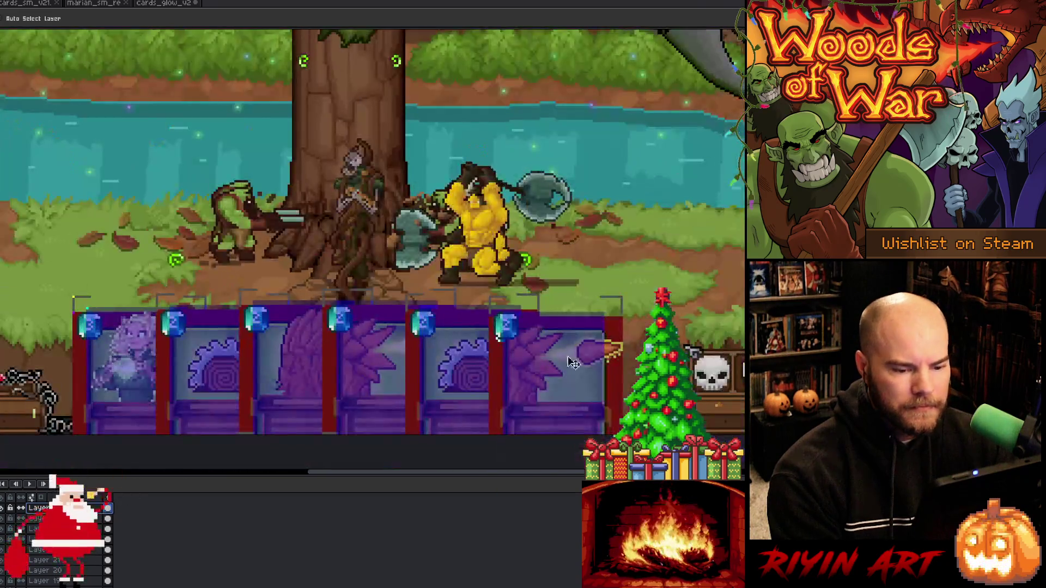
scroll(599, 357, up, 1)
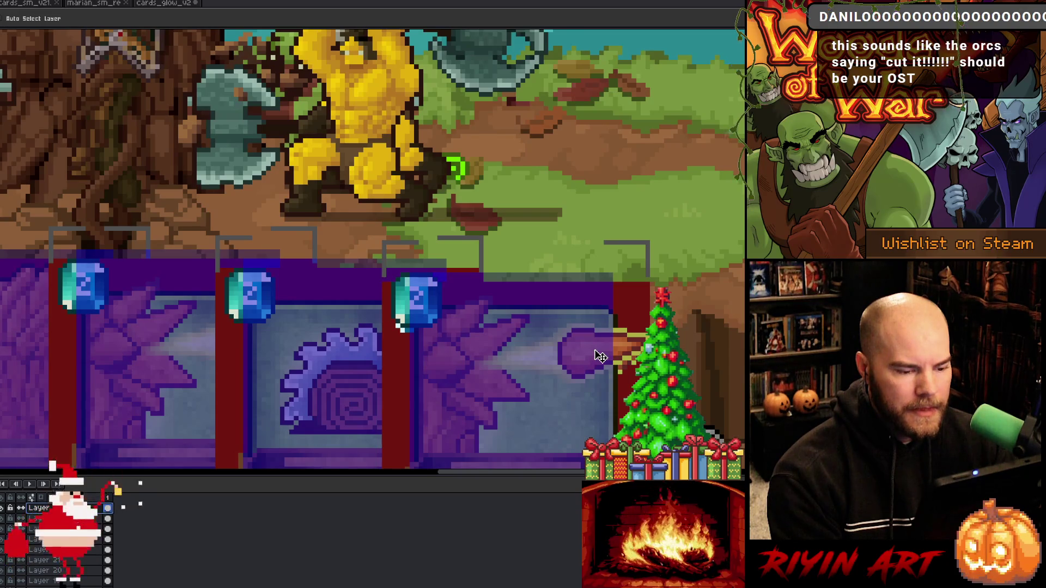
scroll(599, 357, down, 1)
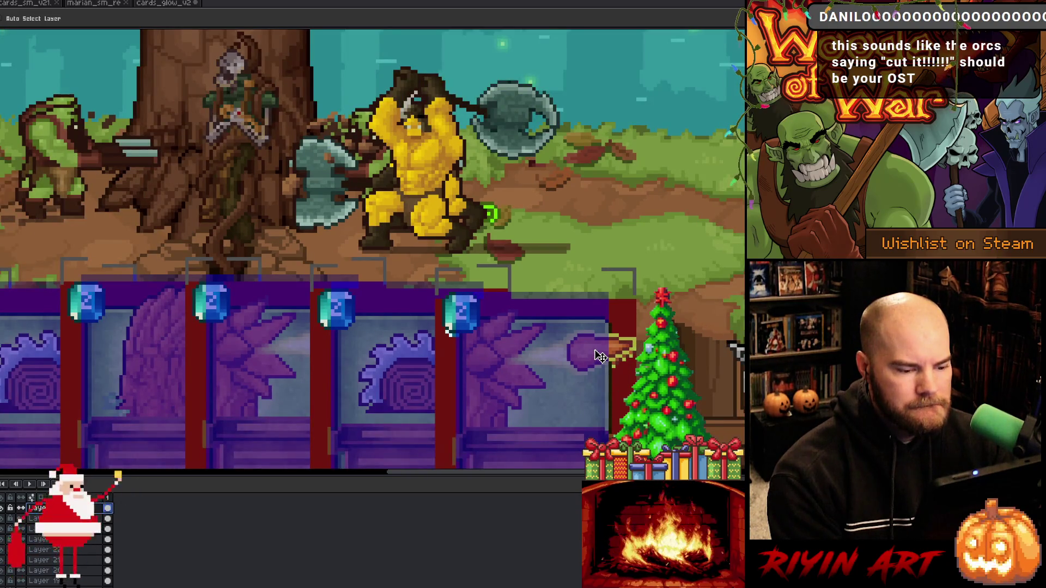
scroll(599, 357, down, 1)
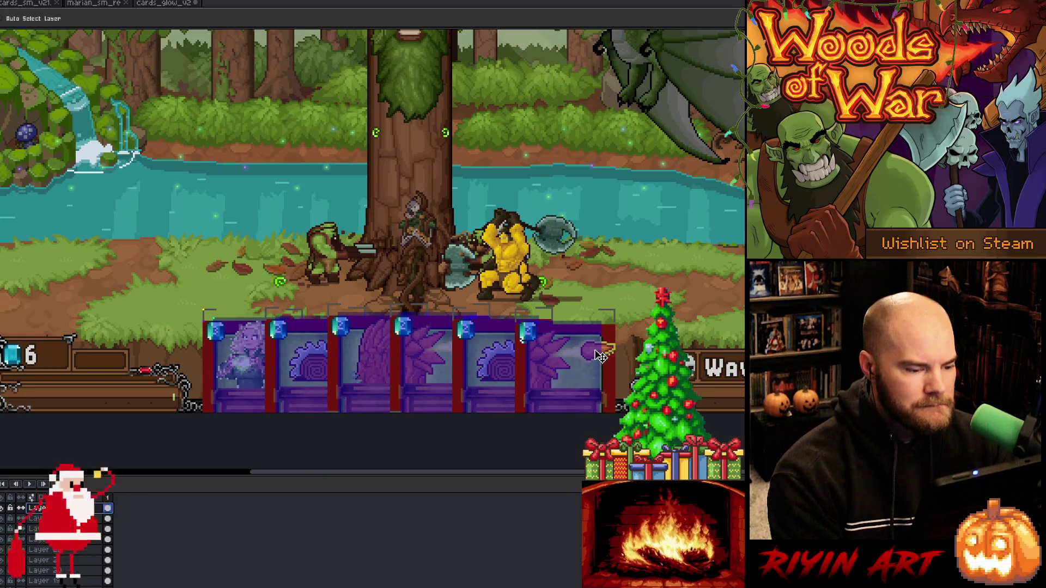
scroll(600, 355, up, 1)
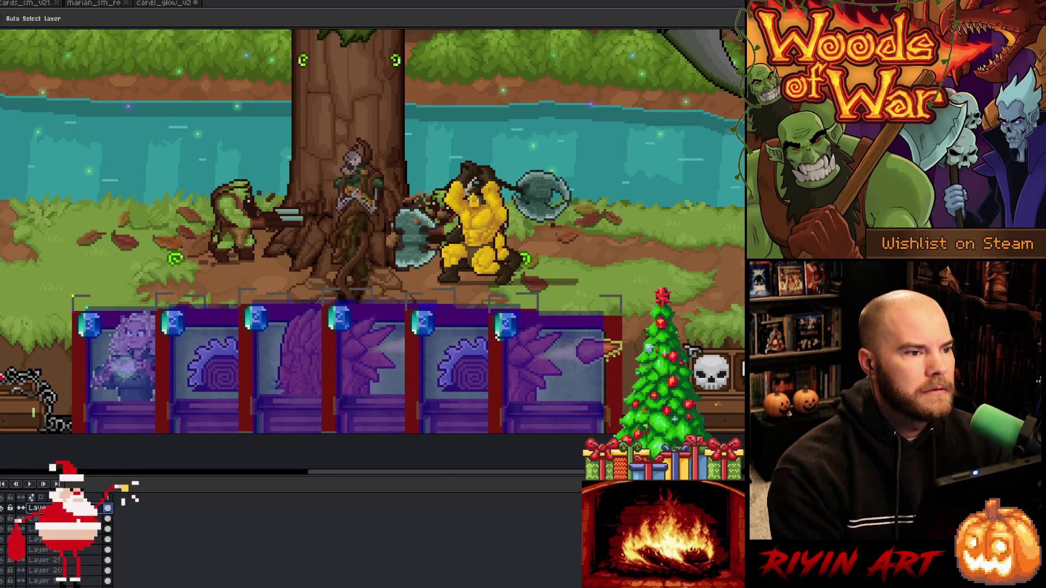
In VS Code, search the whole project for 'march' and review the results
key(alt+Tab)
click(477, 407)
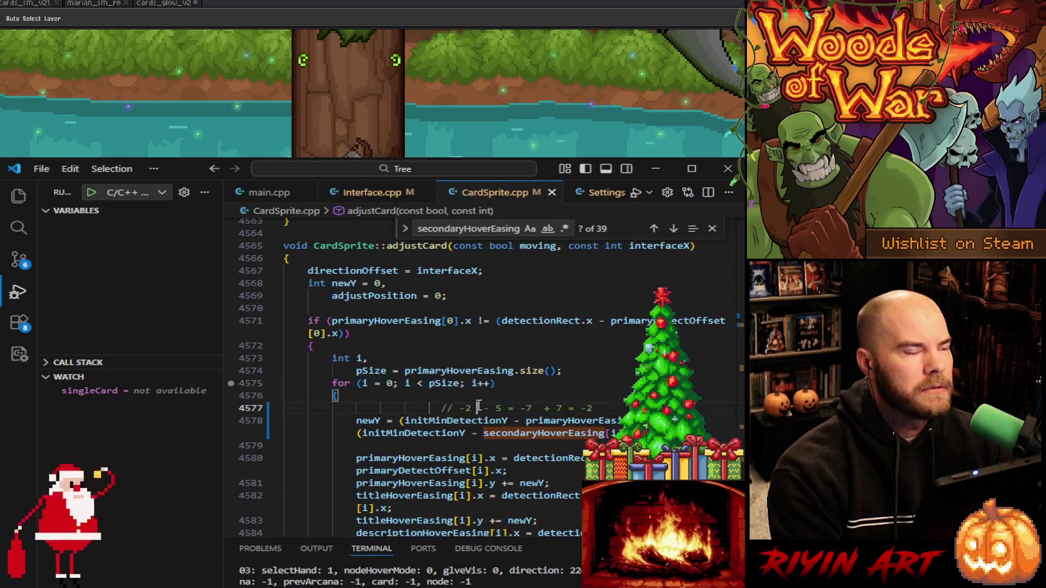
key(ctrl+shift+f)
text(march)
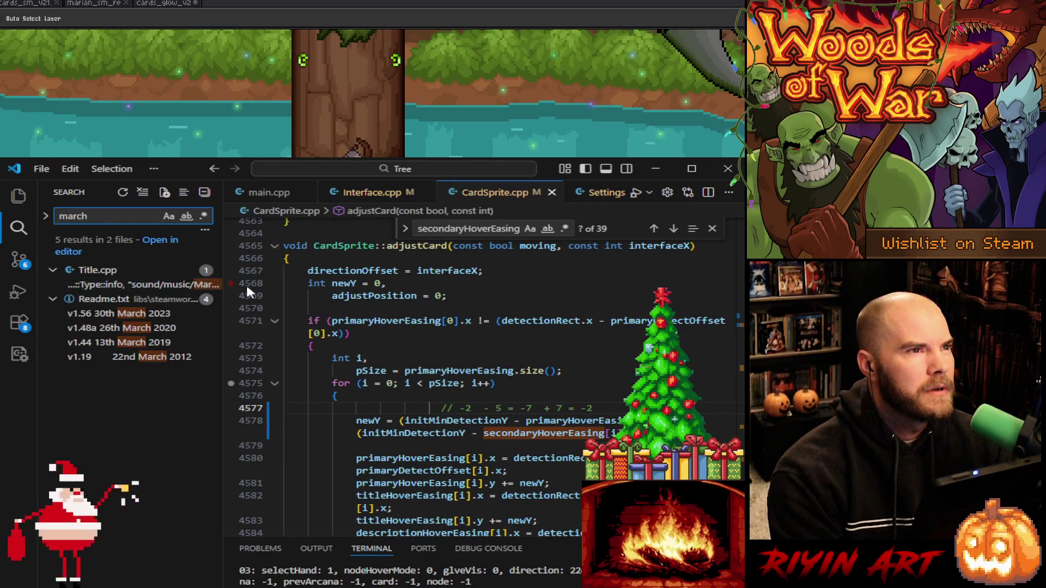
mouse_move(224, 294)
mouse_down()
mouse_move(292, 294)
mouse_move(240, 294)
mouse_up()
key(ctrl+shift+f)
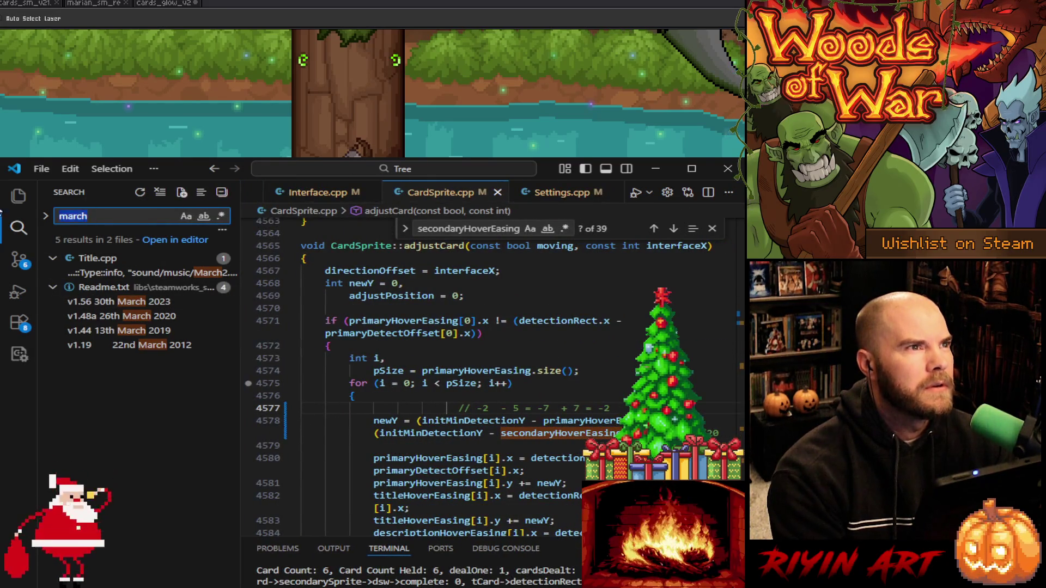
Clear the search, minimize VS Code, and switch to Aseprite's cards_glow_v2 document
key(BackSpace)
click(653, 169)
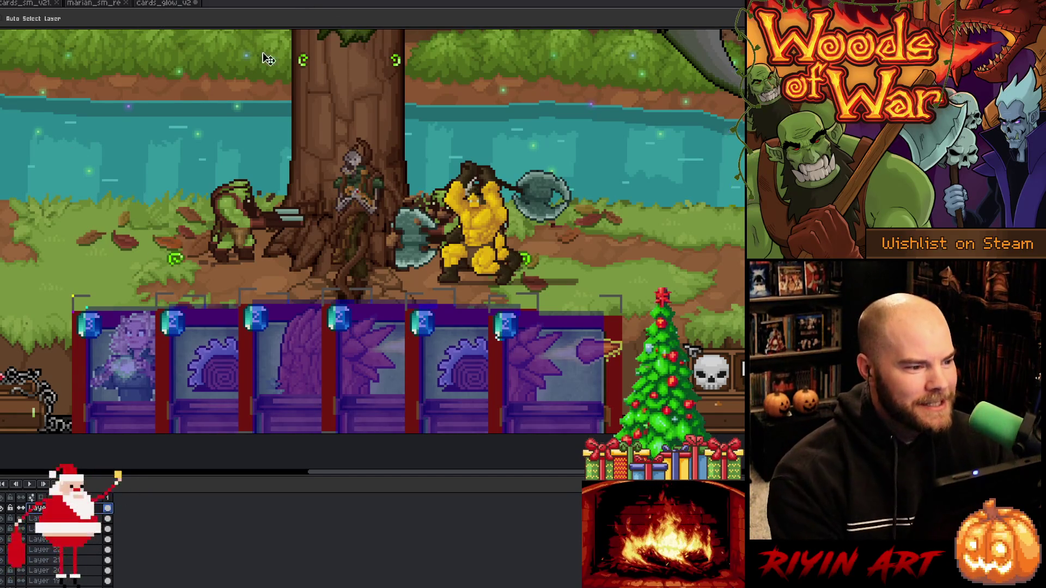
click(170, 4)
Pan the cards_glow_v2 card into view, deselect, visit marian_sm_re, then return to cards_glow_v2
scroll(401, 105, up, 1)
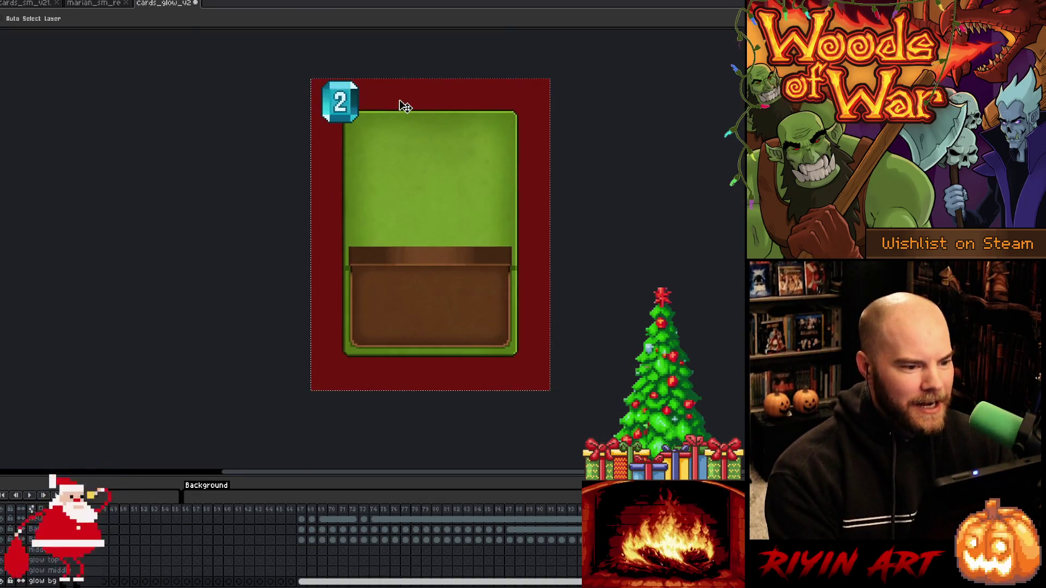
key(h)
drag(395, 133, 355, 199)
key(v)
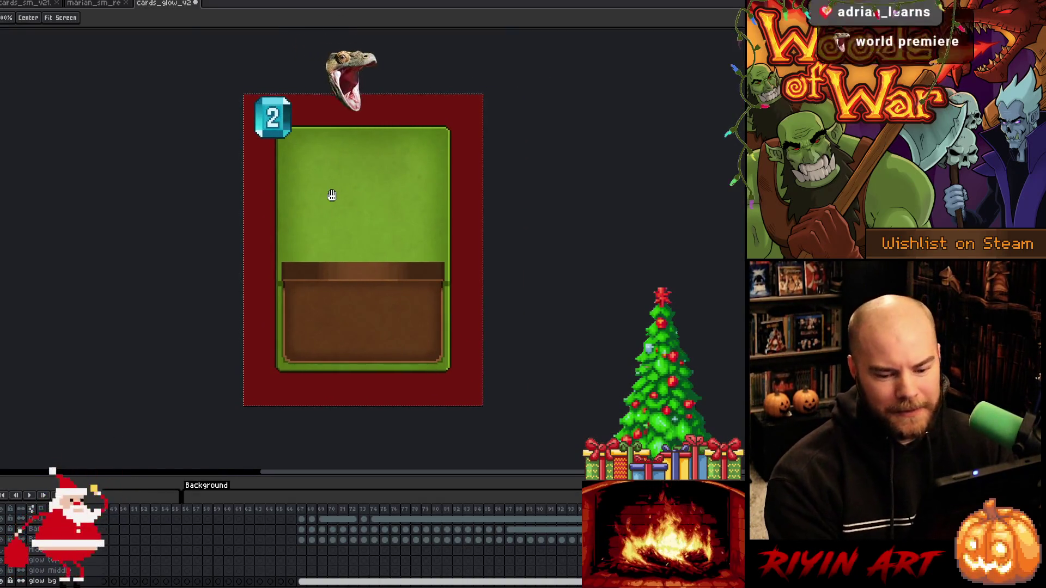
key(m)
key(ctrl+d)
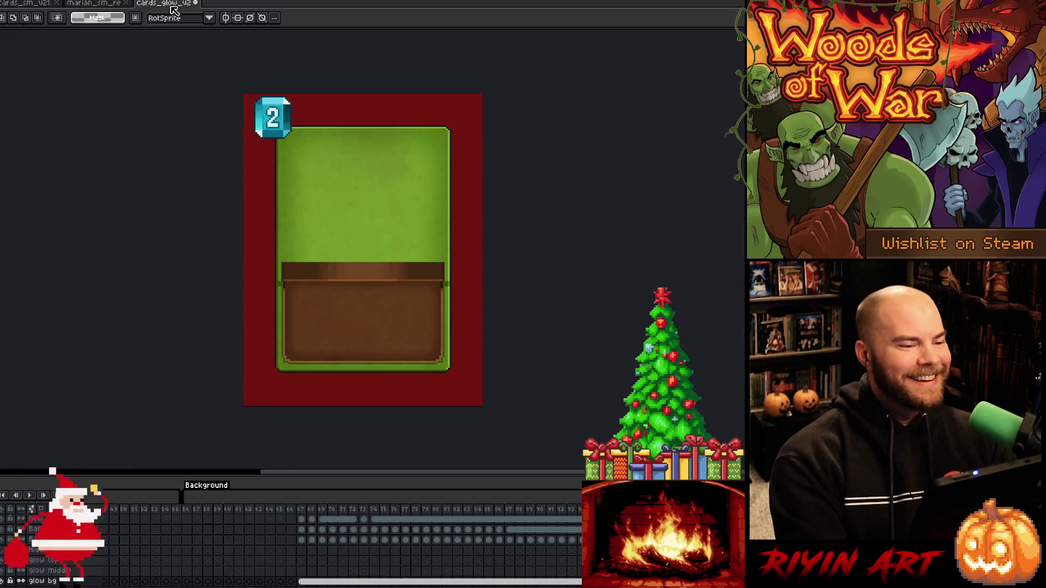
click(92, 3)
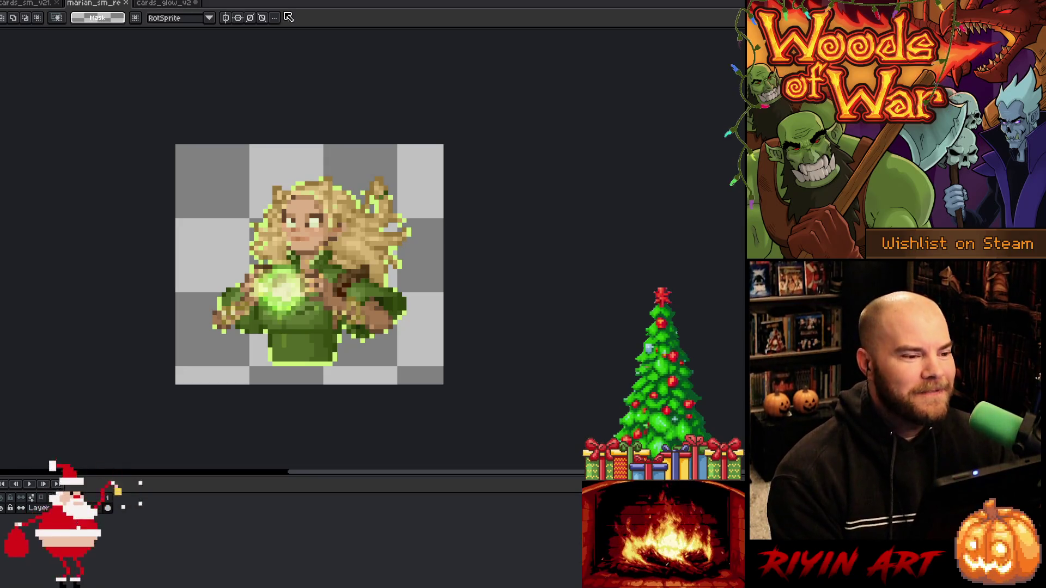
click(181, 5)
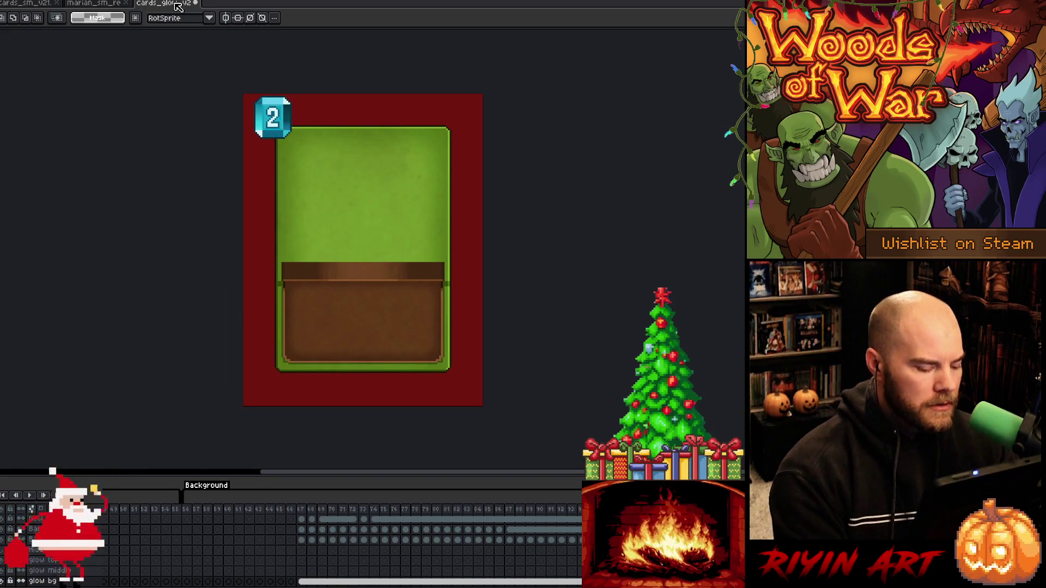
Save cards_glow_v2, switch to marian_sm_re, and hide the timeline for a larger canvas
key(ctrl+s)
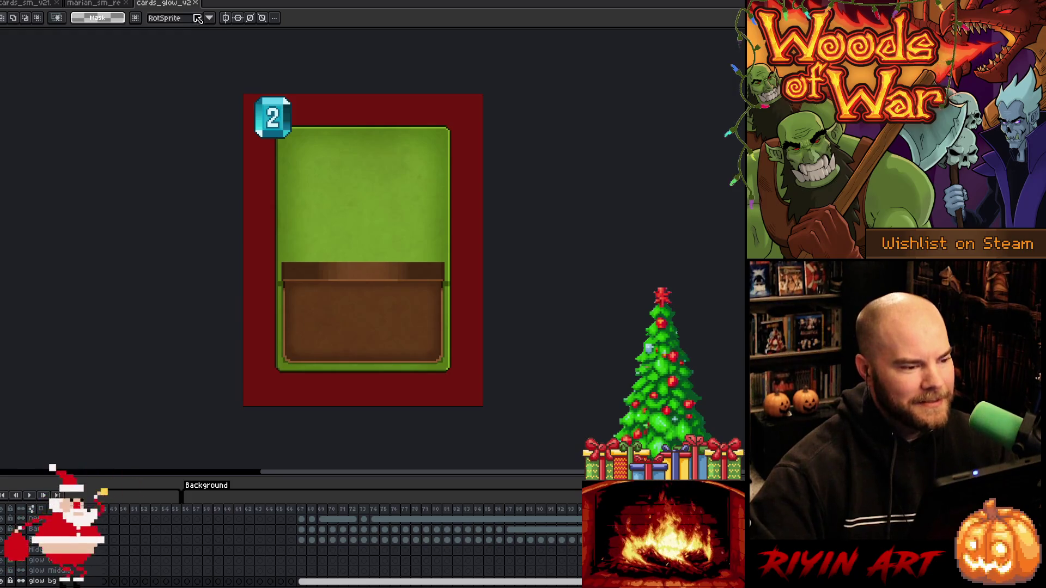
click(101, 6)
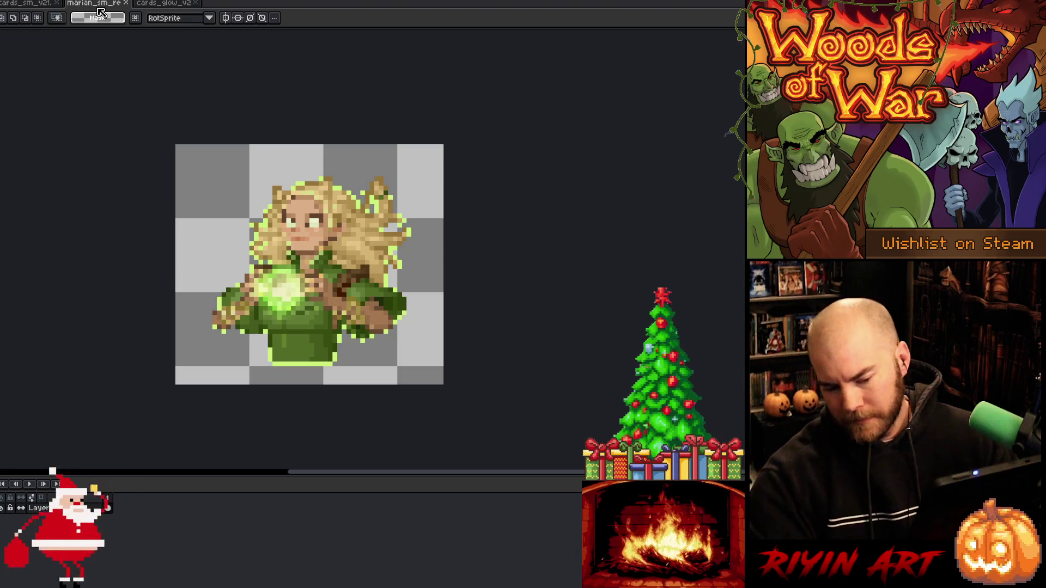
scroll(235, 259, up, 1)
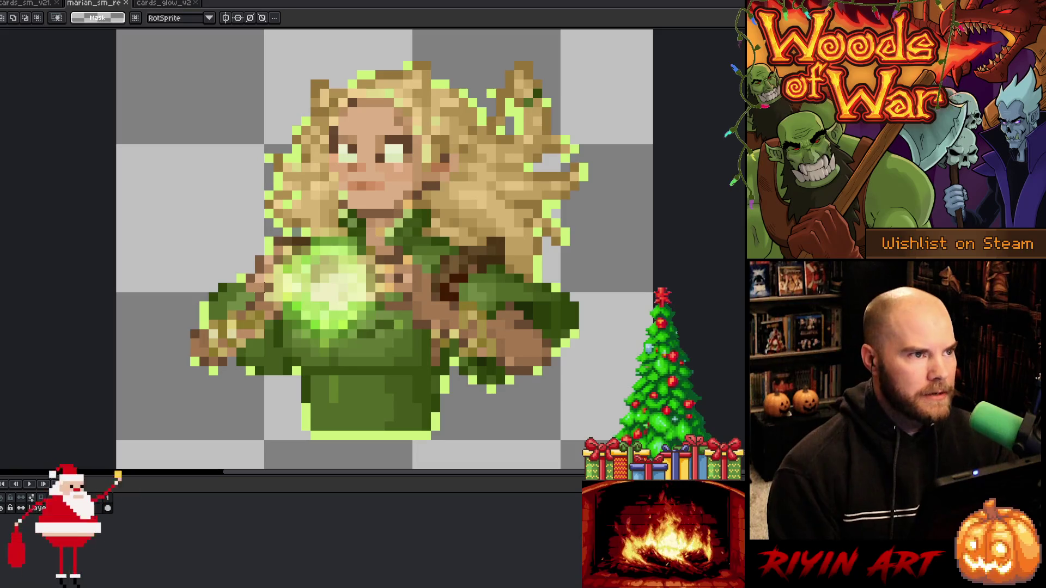
key(Tab)
drag(382, 250, 360, 315)
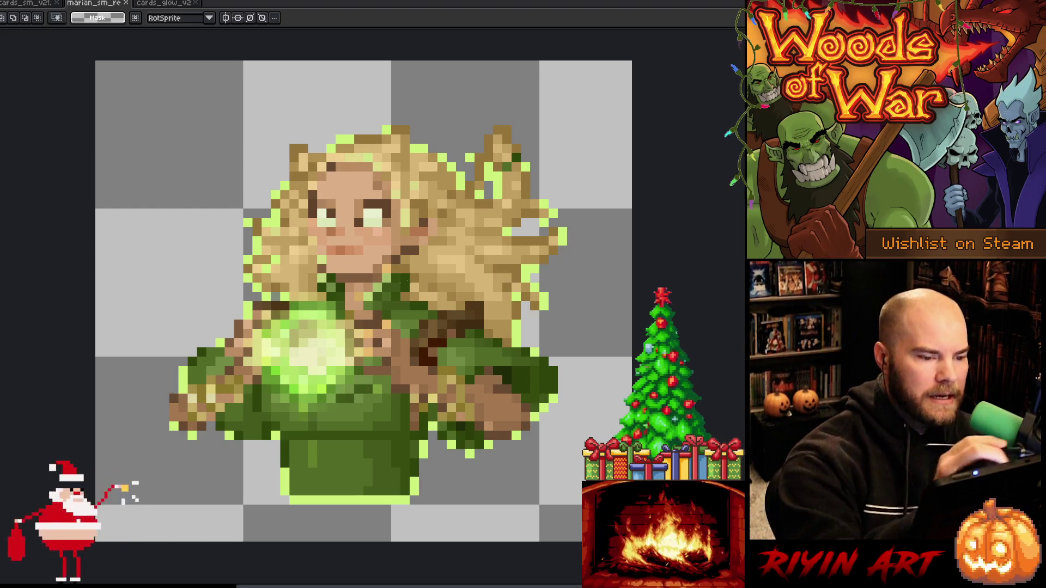
Select every lime-green #ccf07a outline pixel using Color Range at tolerance 0
key(i)
key(b)
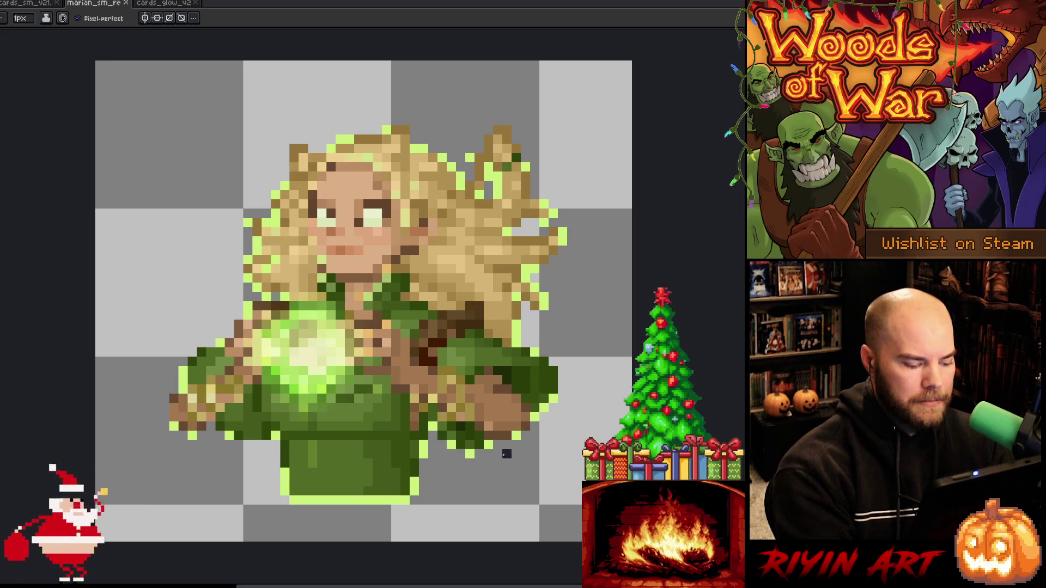
key(i)
key(b)
key(shift+c)
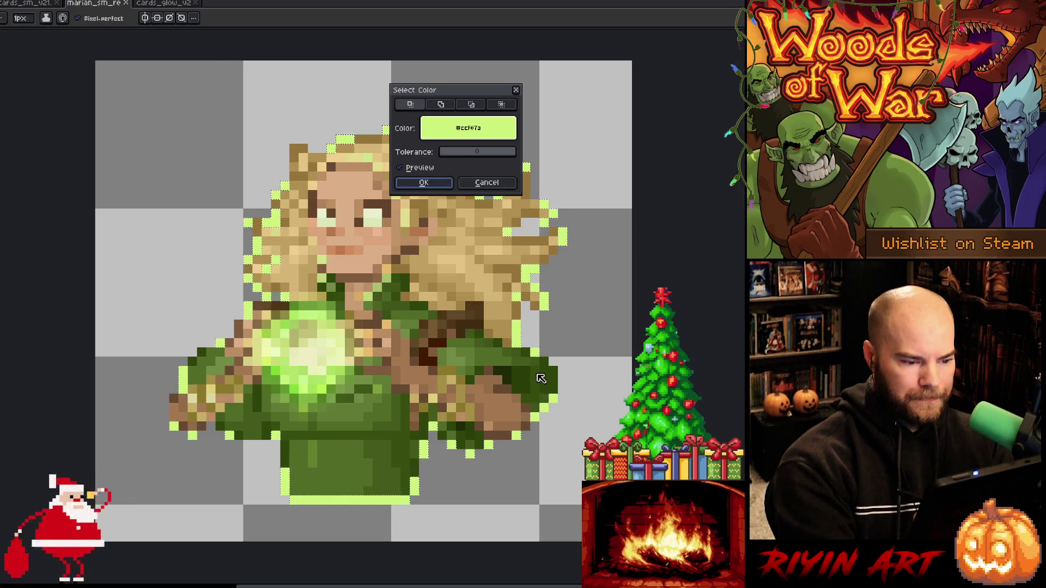
Delete the selected lime-green outline pixels and clear the selection
click(437, 185)
key(m)
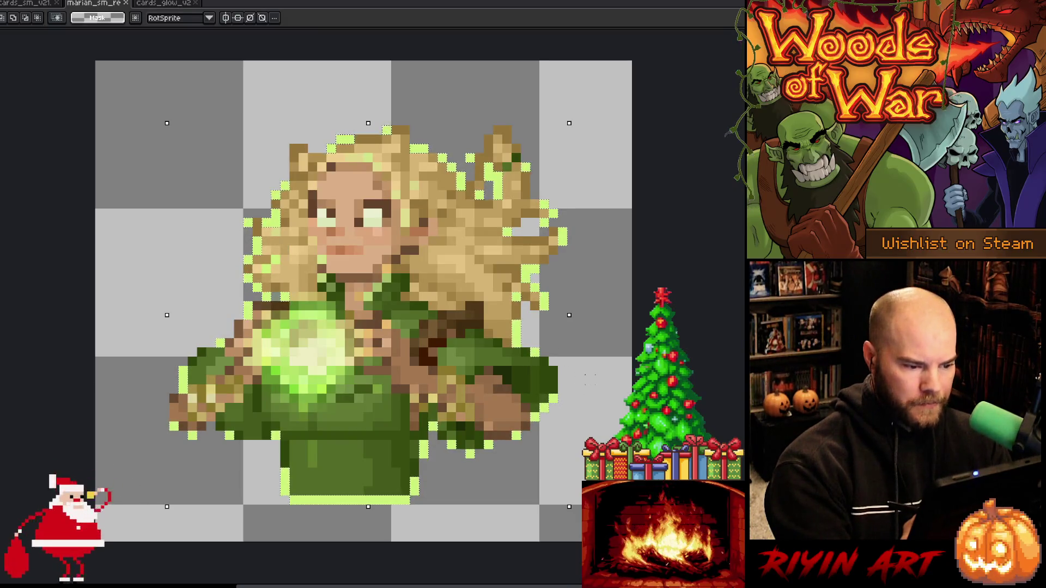
key(Delete)
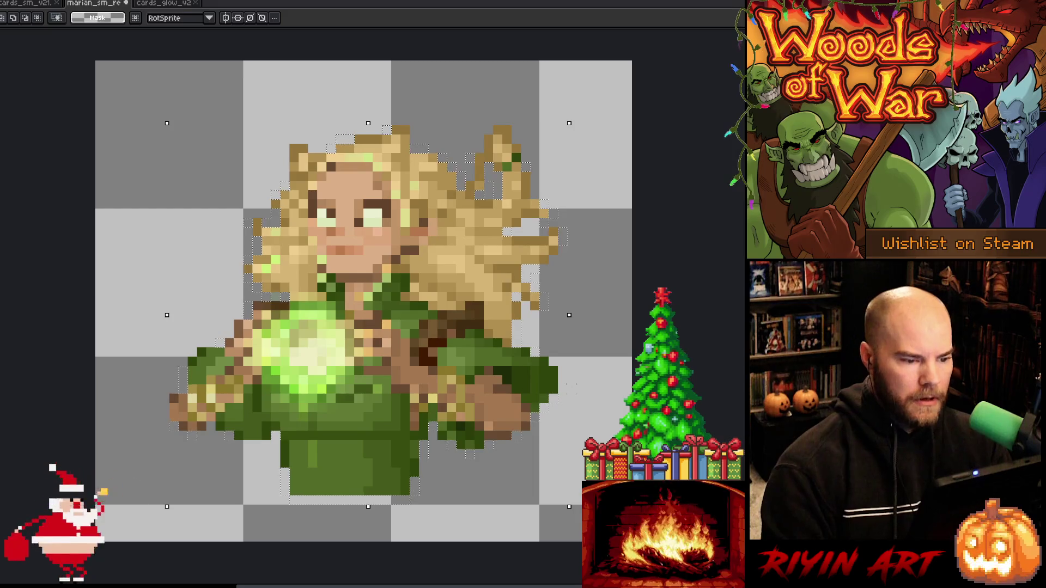
key(ctrl+d)
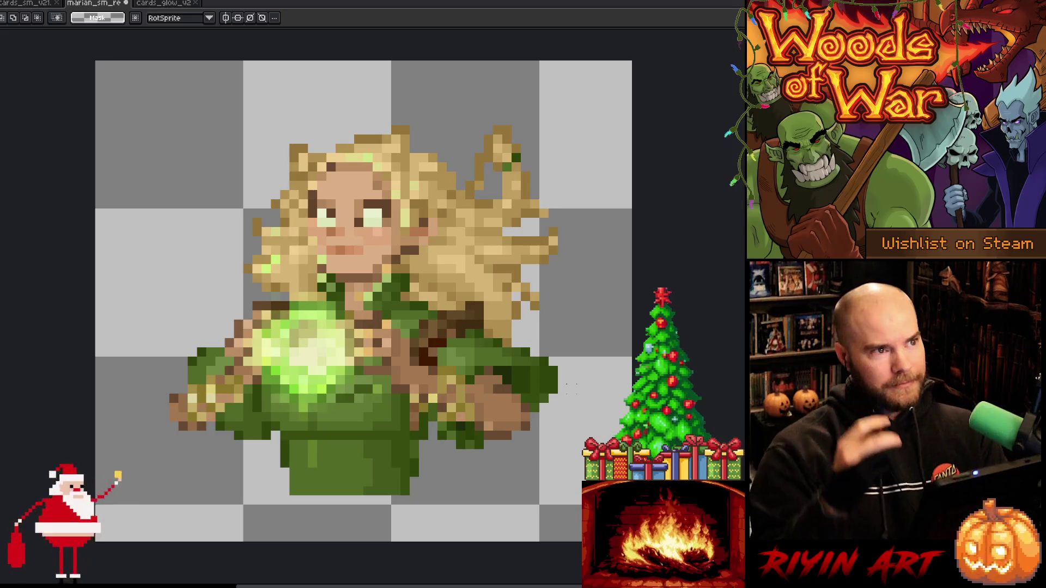
Repaint Marian's right eye narrower with the pencil, sampling colours via Alt-click
key(b)
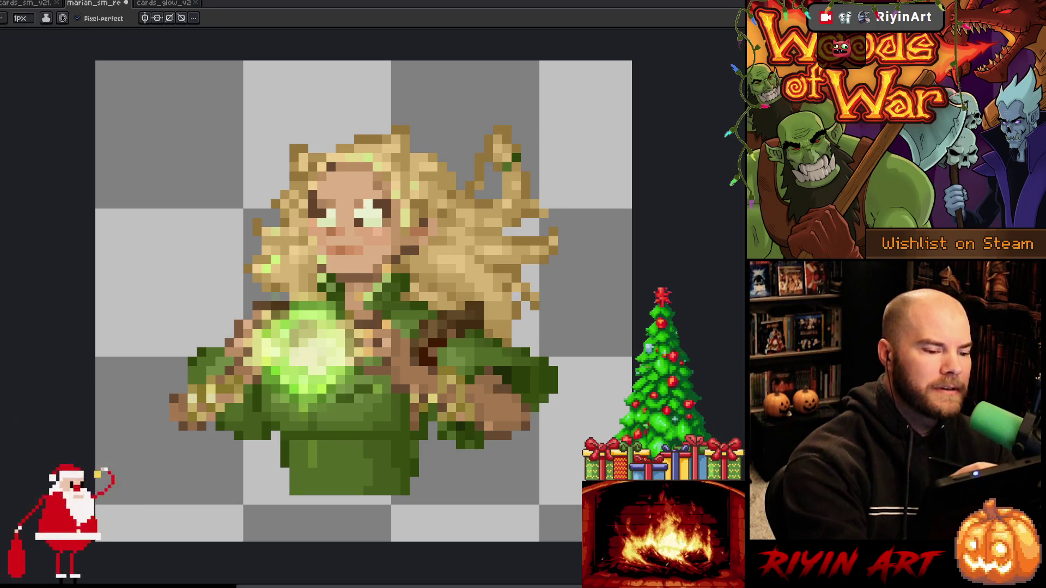
drag(357, 205, 373, 206)
click(370, 215)
key(alt)
alt+click(324, 196)
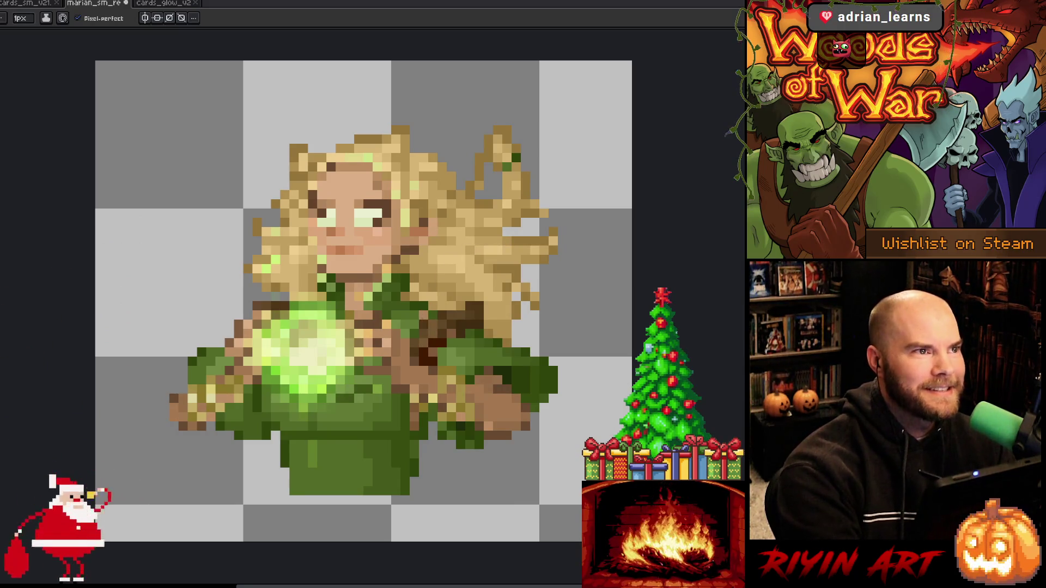
key(v)
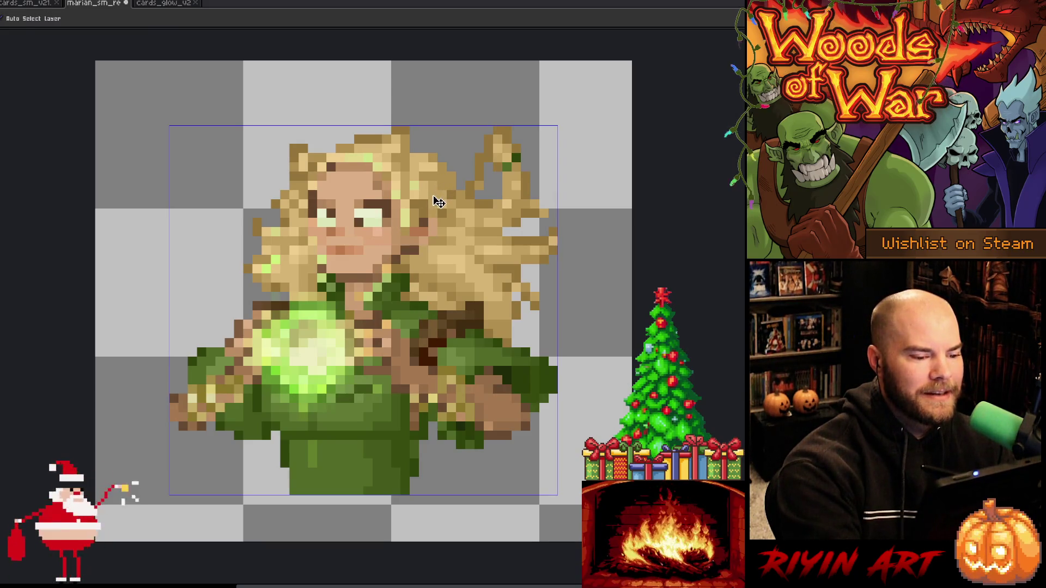
Paint dark brown hair strands and peach skin pixels around Marian's face and cheek, then Ctrl+Tab to cards_glow_v2
key(b)
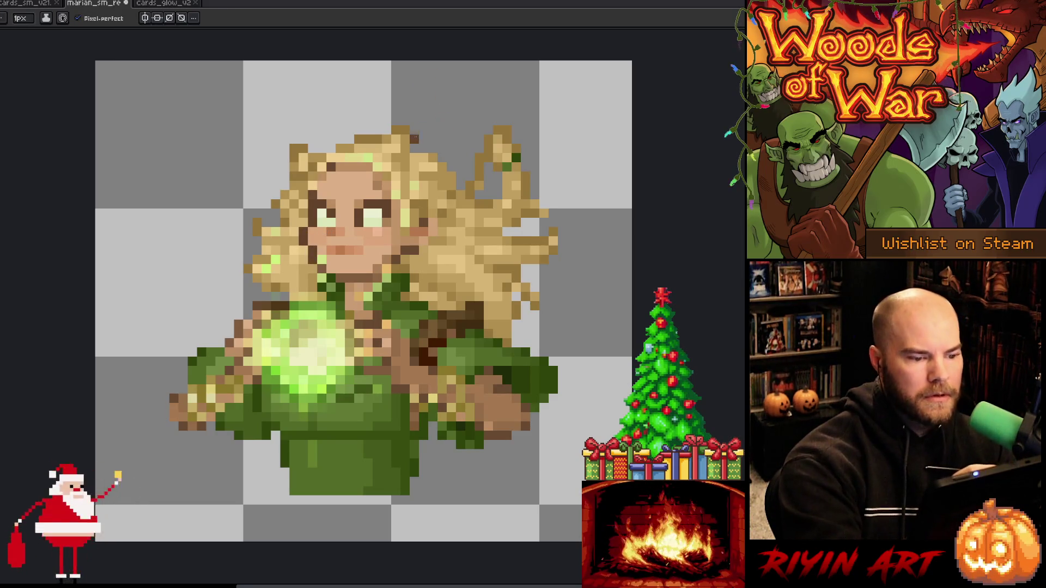
alt+click(304, 227)
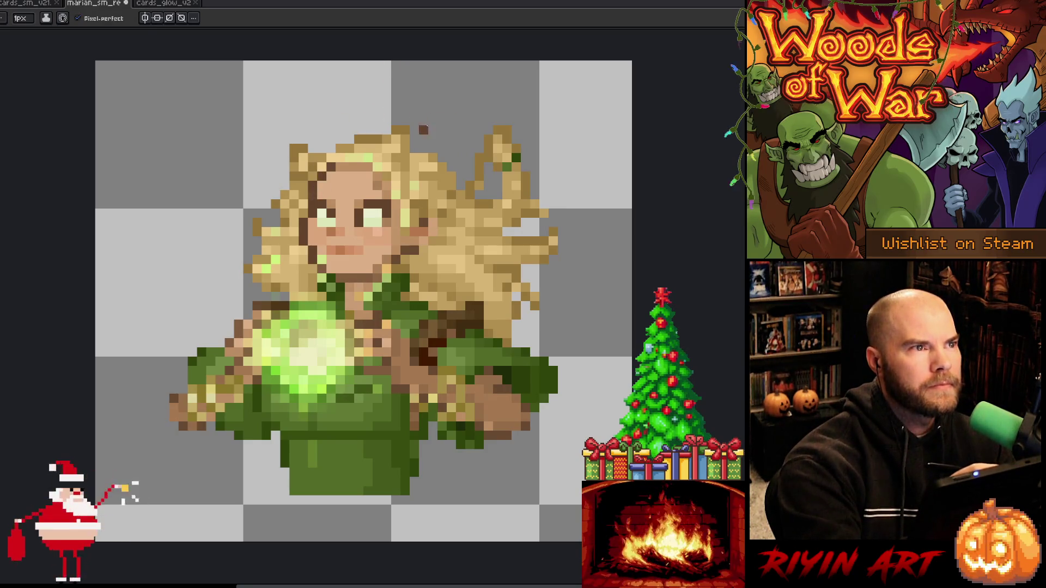
key(alt)
alt+click(380, 171)
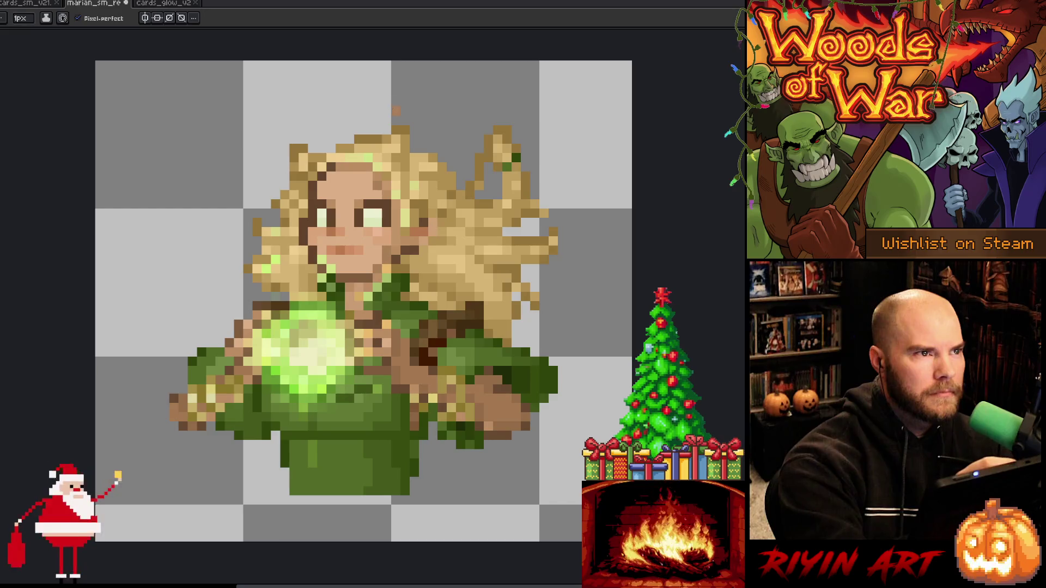
alt+click(322, 214)
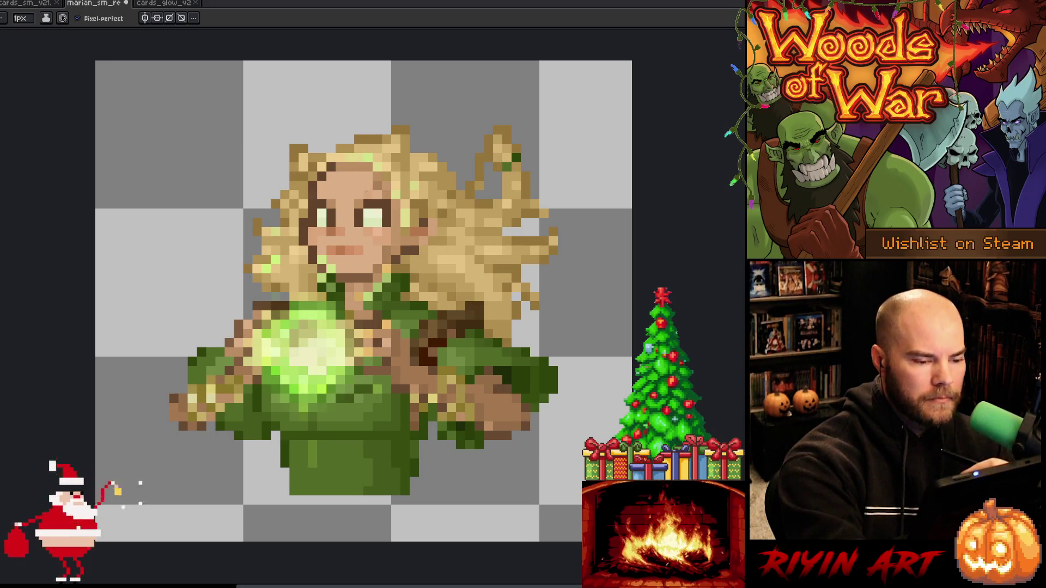
key(ctrl+Tab)
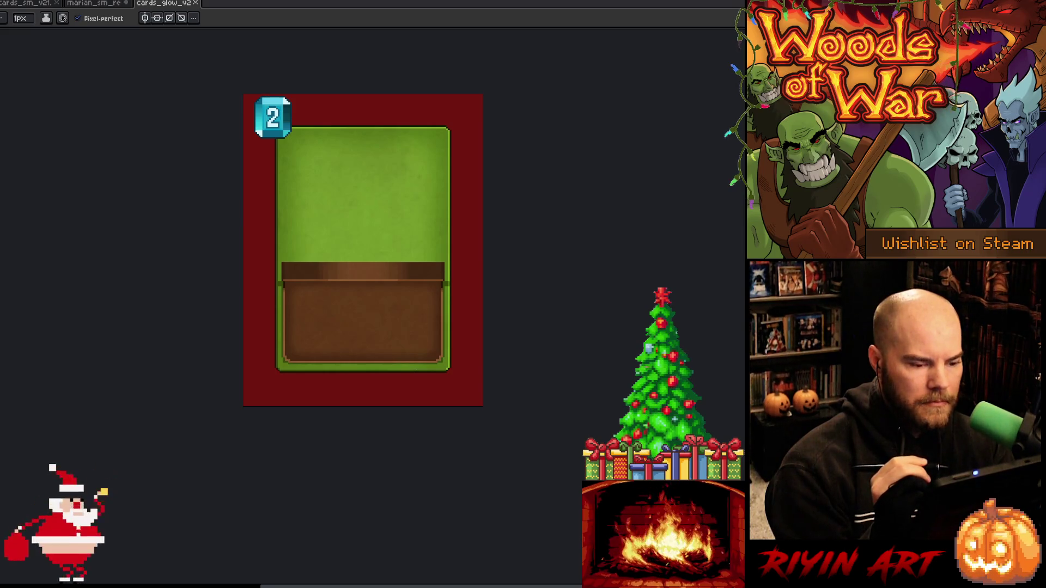
Show the timeline and step through cards_glow_v2 frames until the larger Marian portrait appears
key(Right)
key(Right)
key(Left)
key(Right)
key(Right)
key(Right)
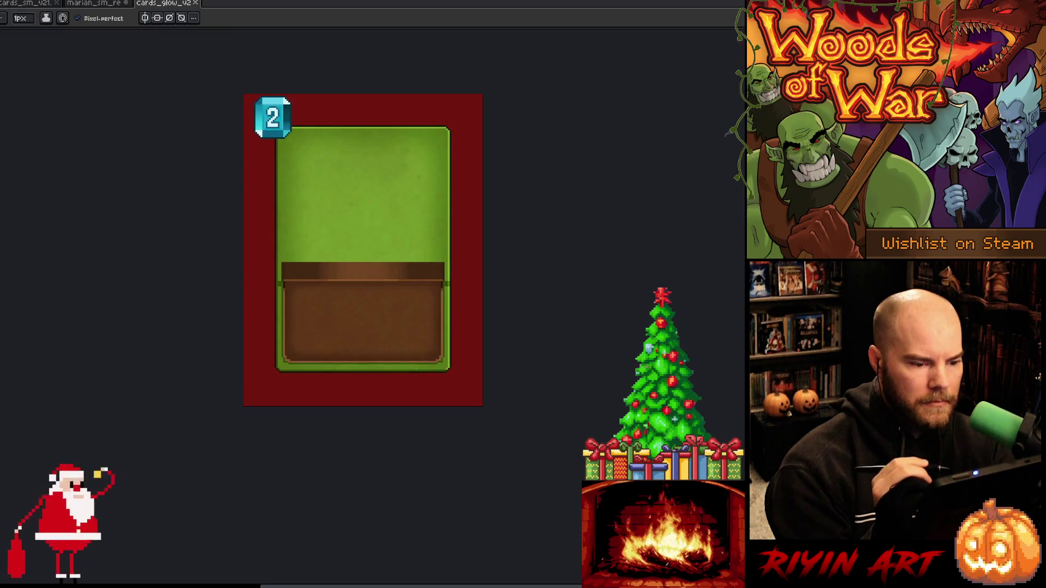
key(Tab)
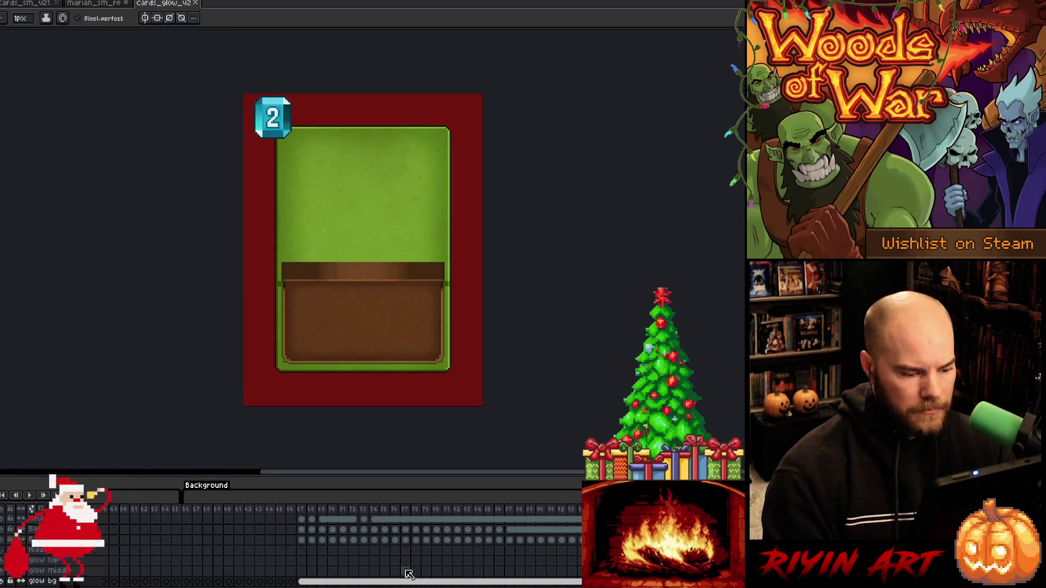
click(174, 511)
scroll(175, 514, left, 2)
key(Right)
key(Right)
key(Right)
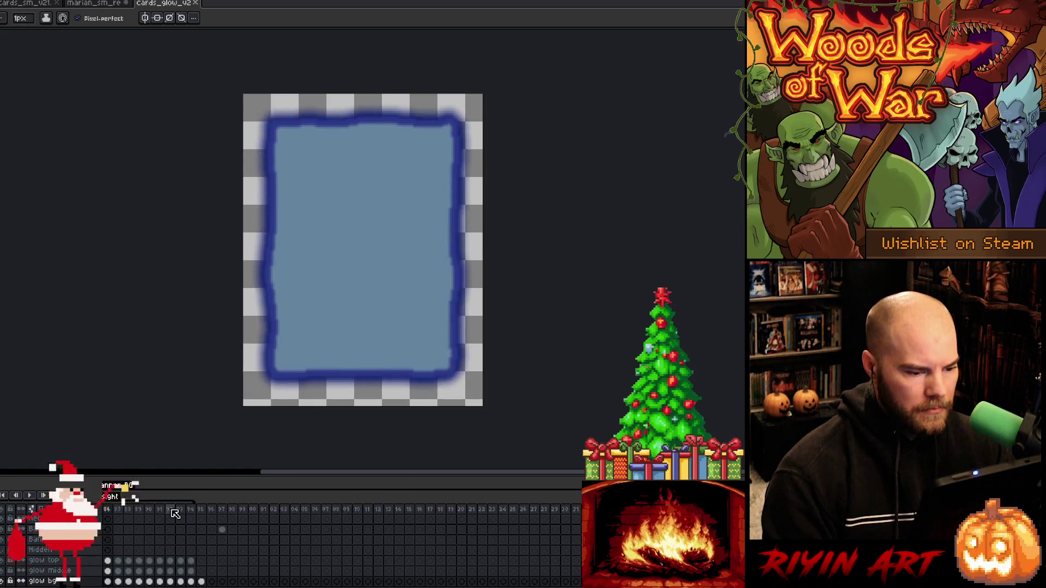
key(Home)
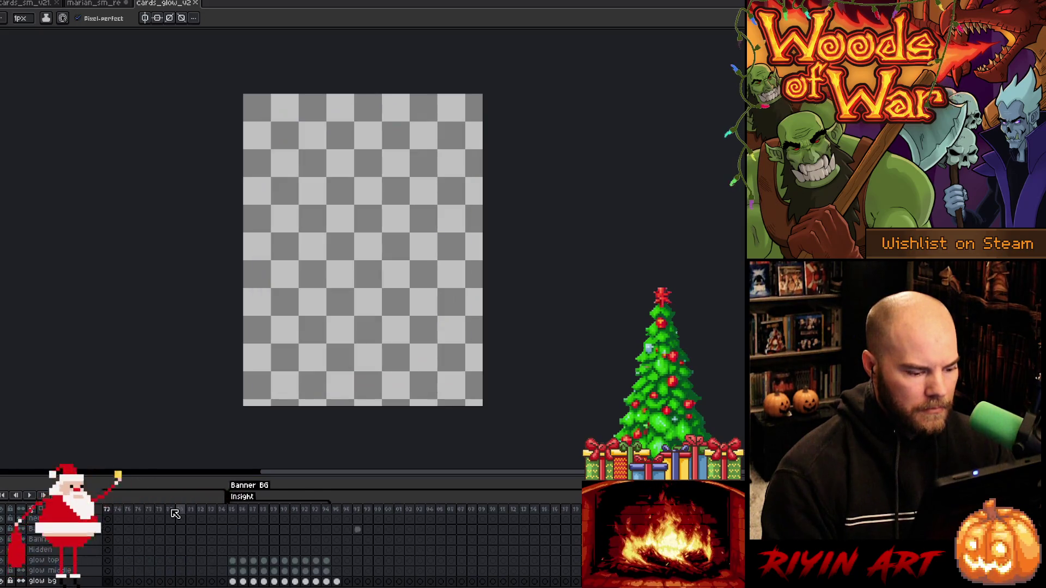
key(Return)
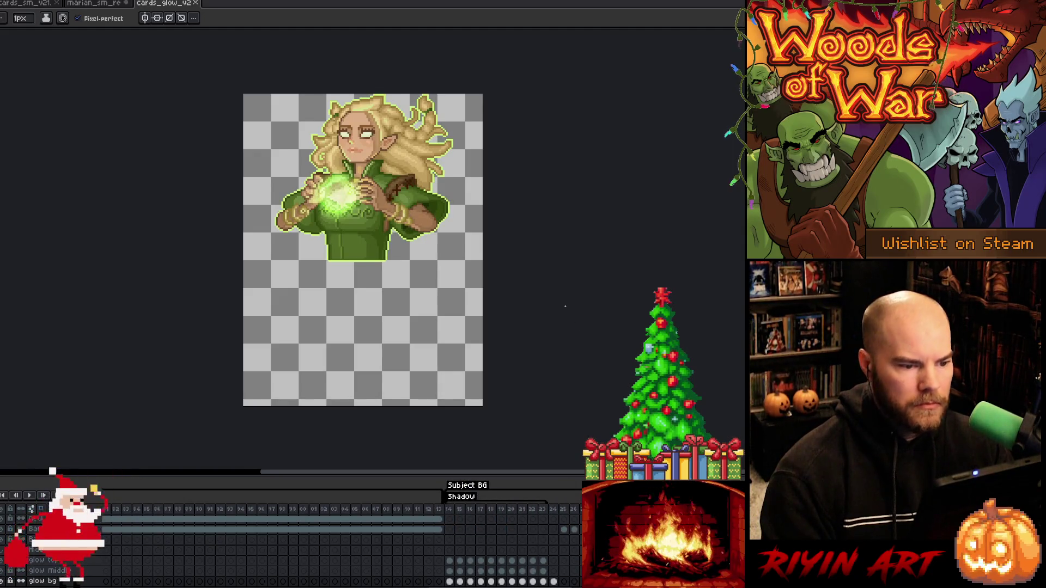
Dock cards_glow_v2 beside the Marian sprite and pan both portraits into view
drag(167, 6, 5, 100)
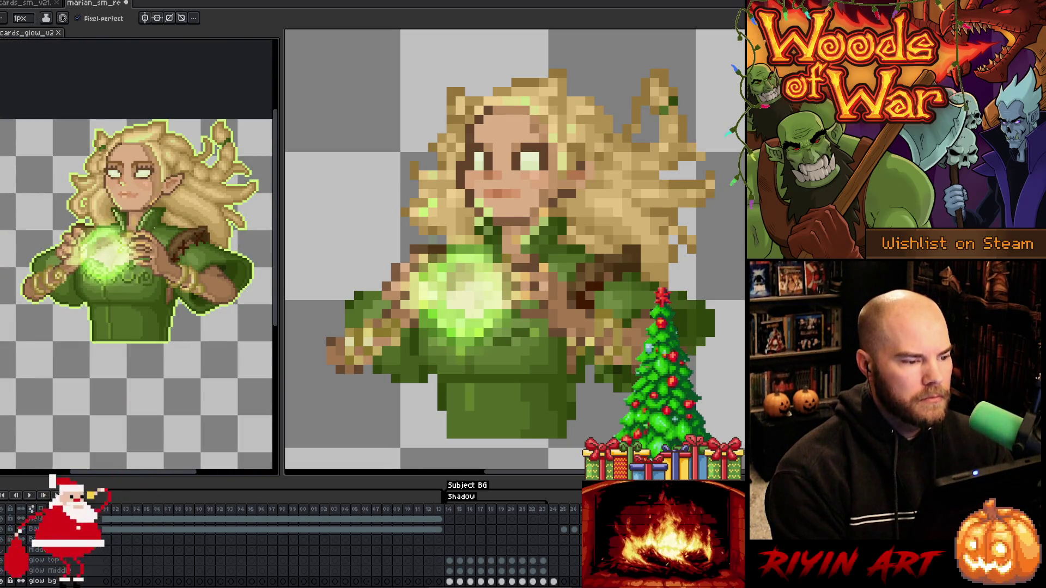
scroll(155, 213, up, 1)
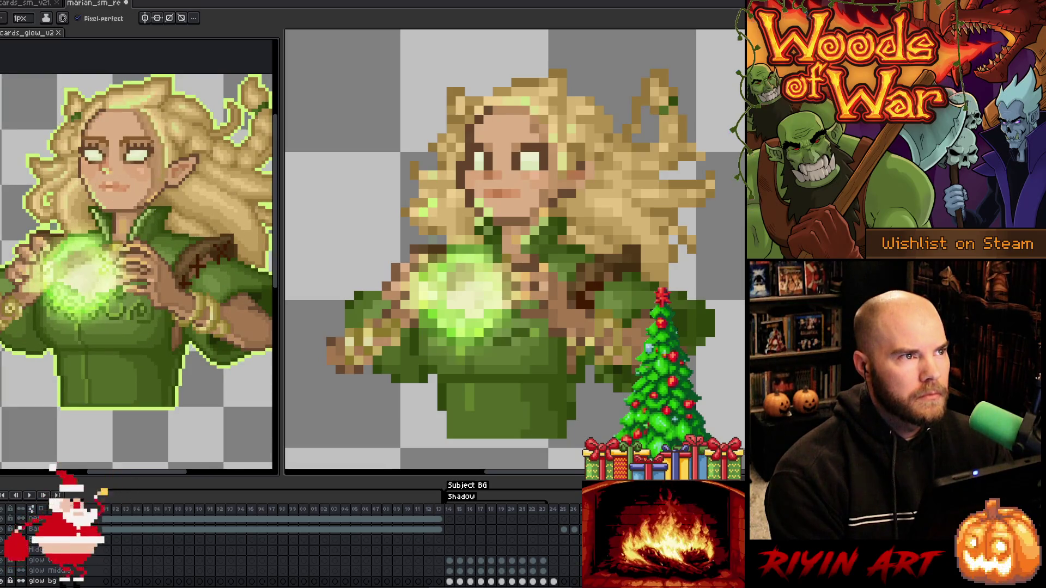
mouse_move(154, 212)
mouse_down()
mouse_move(295, 180)
mouse_move(356, 179)
mouse_move(339, 178)
mouse_up()
key(b)
scroll(545, 218, up, 1)
scroll(545, 218, down, 1)
key(space)
drag(542, 178, 553, 232)
Move the card reference into a side pane and widen it to show the whole figure
drag(49, 34, 713, 246)
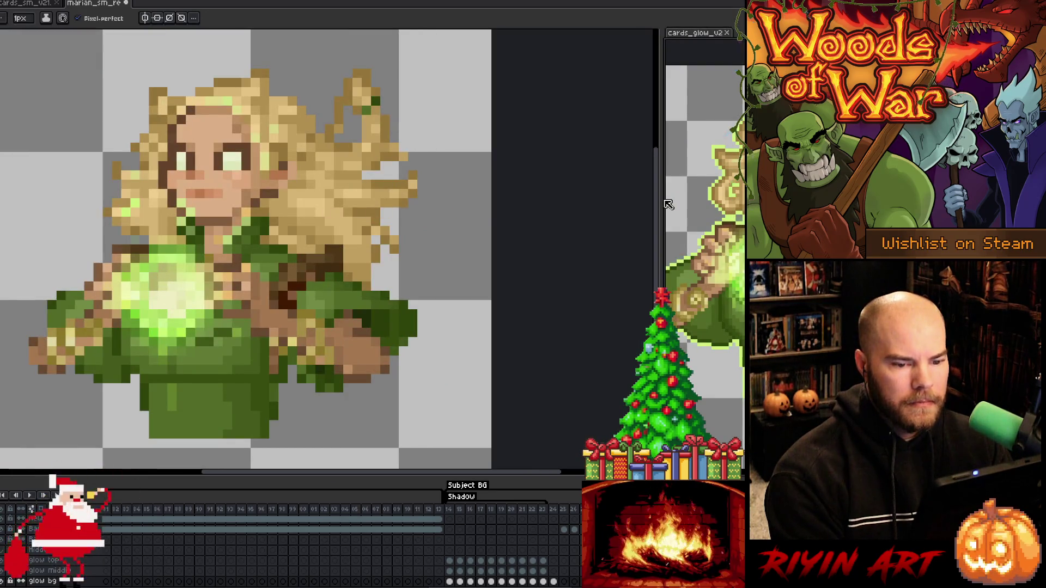
drag(660, 199, 462, 202)
mouse_move(590, 245)
mouse_down()
mouse_move(570, 244)
mouse_move(593, 226)
mouse_up()
scroll(577, 240, up, 1)
key(b)
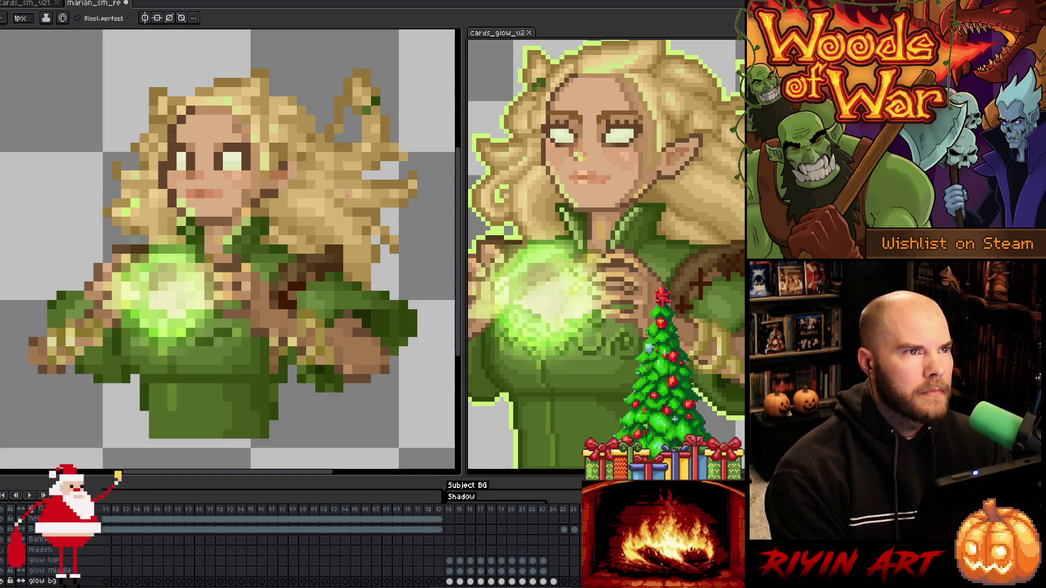
scroll(578, 240, down, 1)
key(space)
mouse_move(584, 328)
mouse_down()
mouse_move(552, 325)
mouse_move(552, 232)
mouse_up()
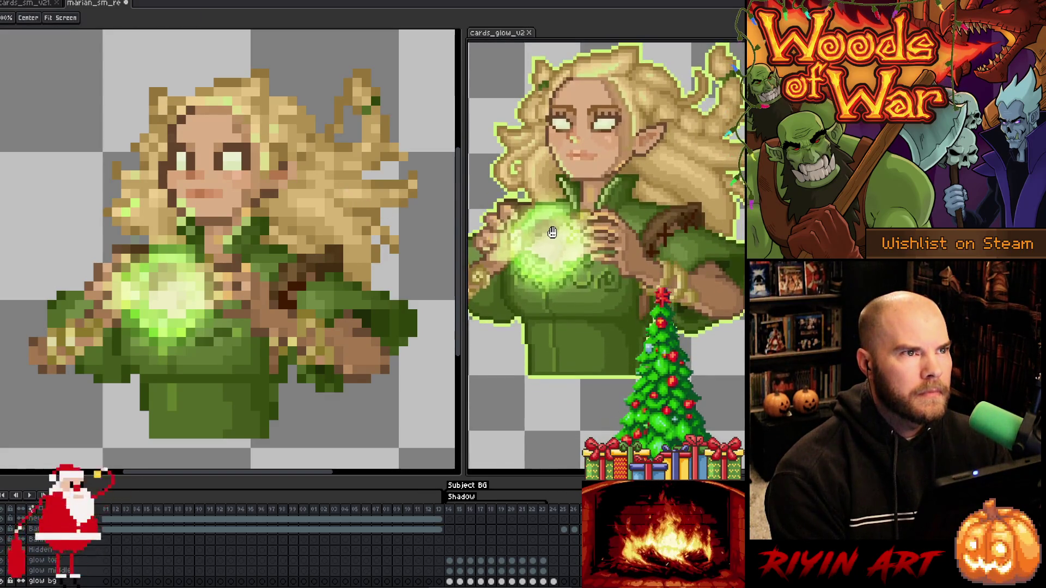
Zoom and pan to recentre the whole portrait for side-by-side comparison
scroll(56, 255, down, 3)
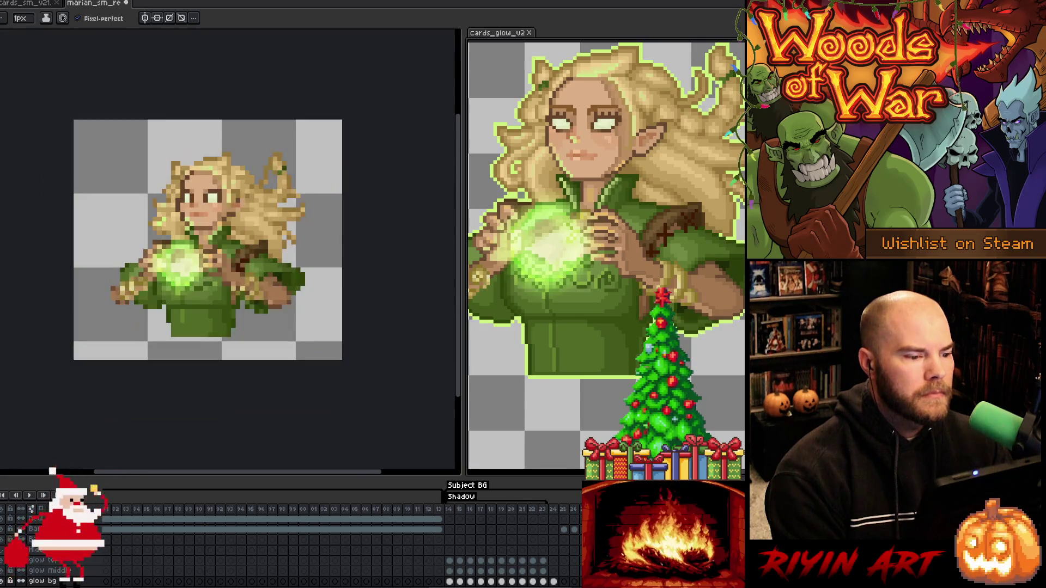
scroll(186, 223, up, 4)
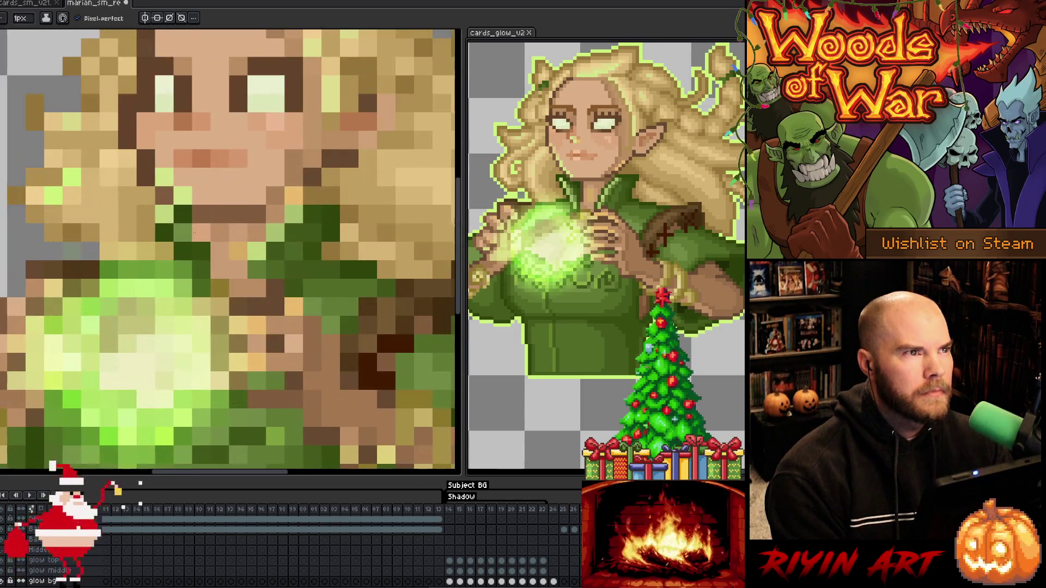
key(space)
mouse_move(143, 270)
mouse_down()
mouse_move(186, 224)
mouse_move(183, 215)
mouse_up()
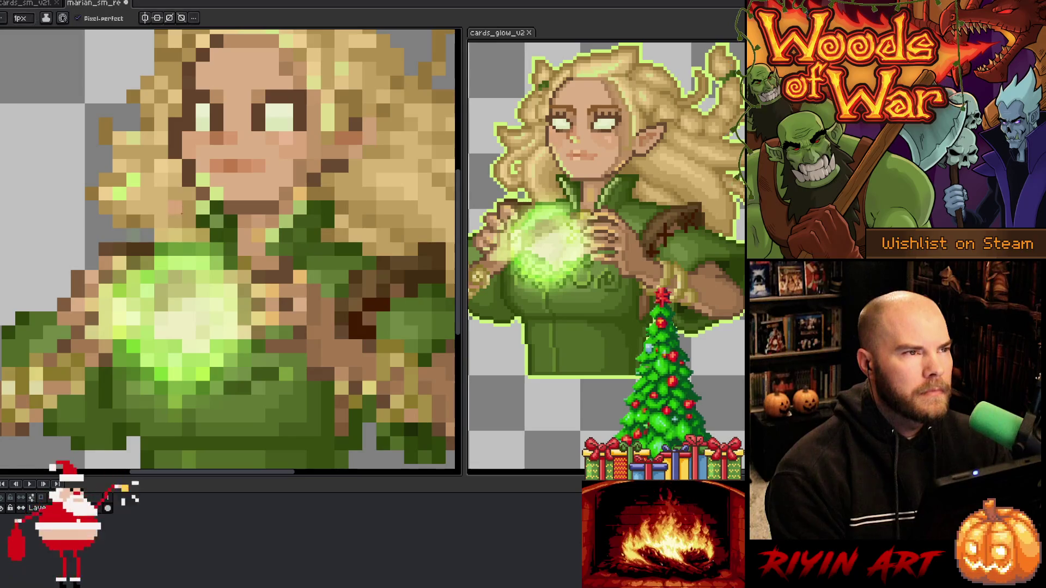
scroll(178, 212, down, 3)
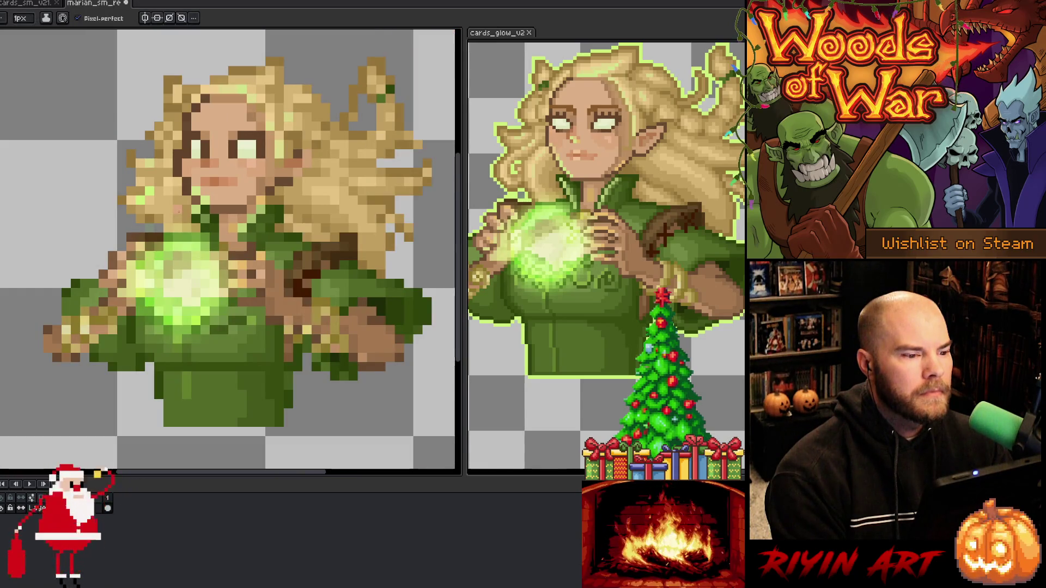
scroll(178, 211, up, 3)
scroll(178, 210, down, 2)
key(space)
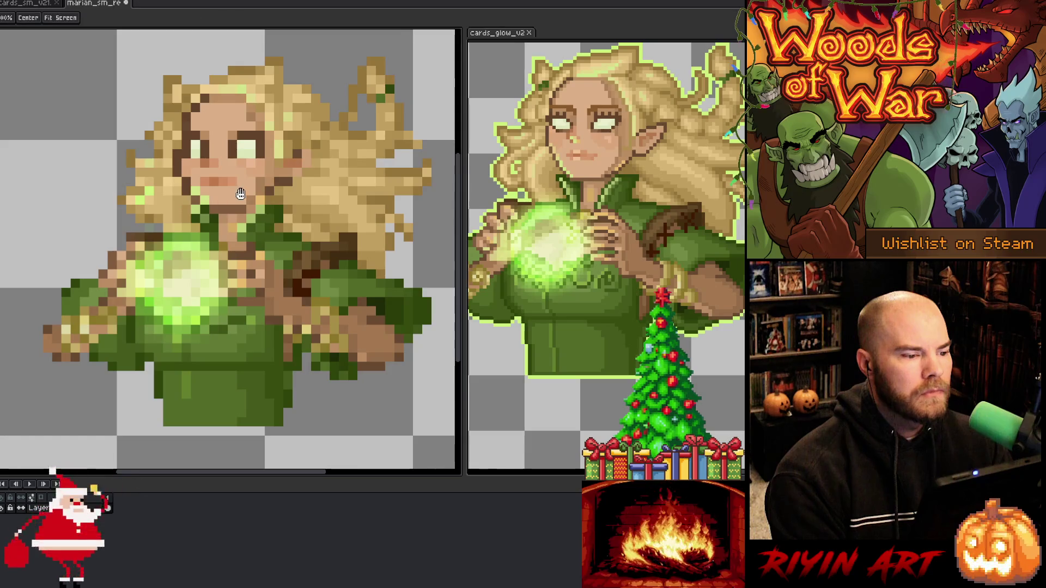
drag(240, 193, 213, 212)
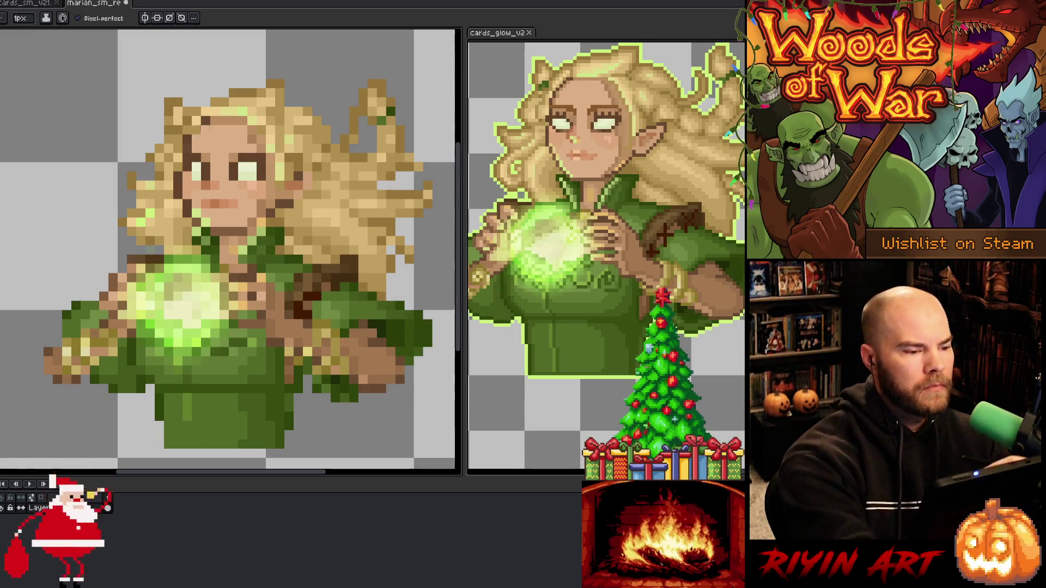
Sample face and hair tones, then repaint two darker blonde hair pixels lighter with the pencil
key(i)
alt+click(189, 158)
alt+click(190, 172)
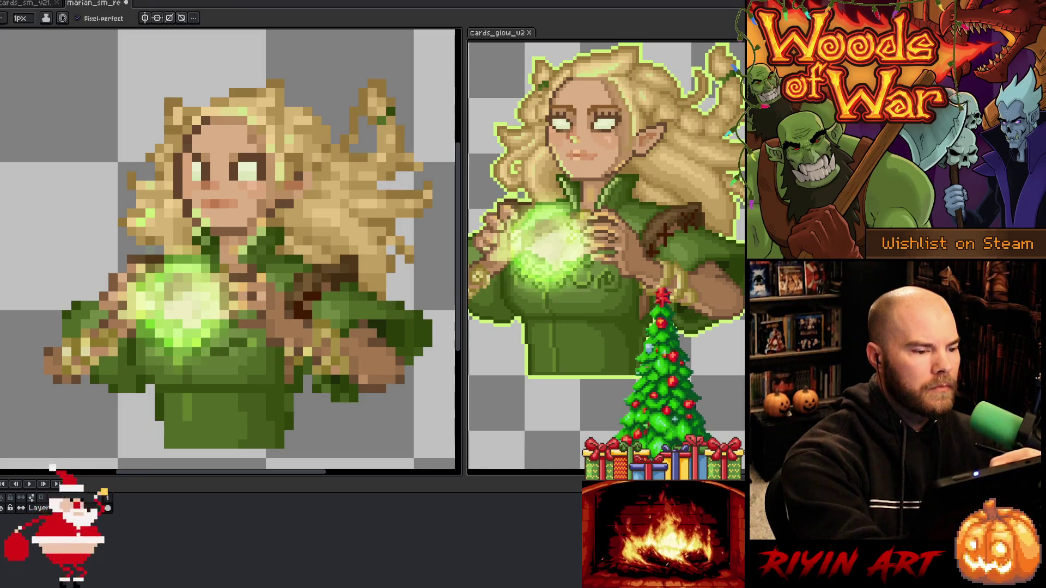
alt+click(185, 160)
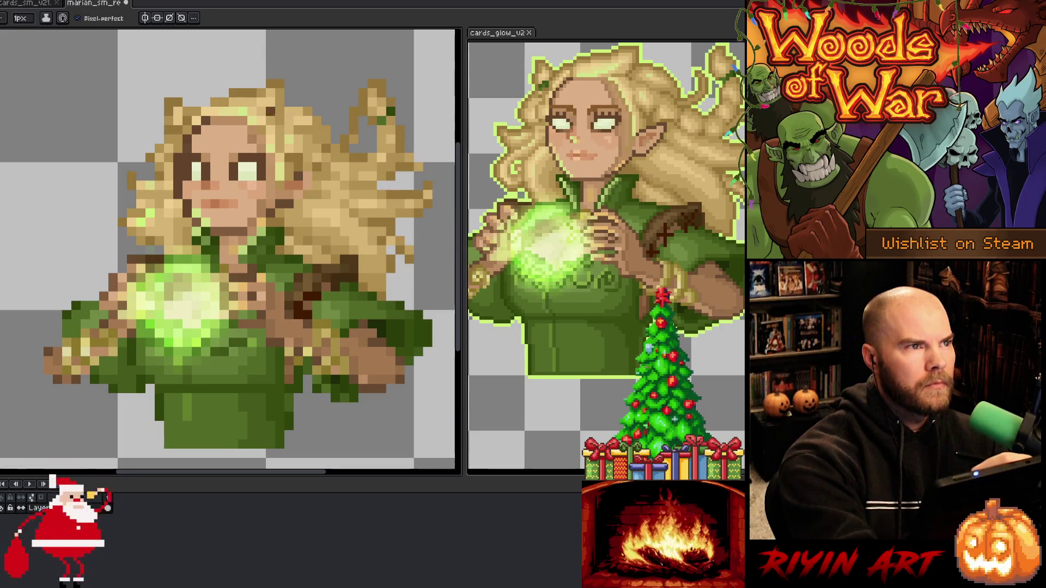
alt+click(206, 111)
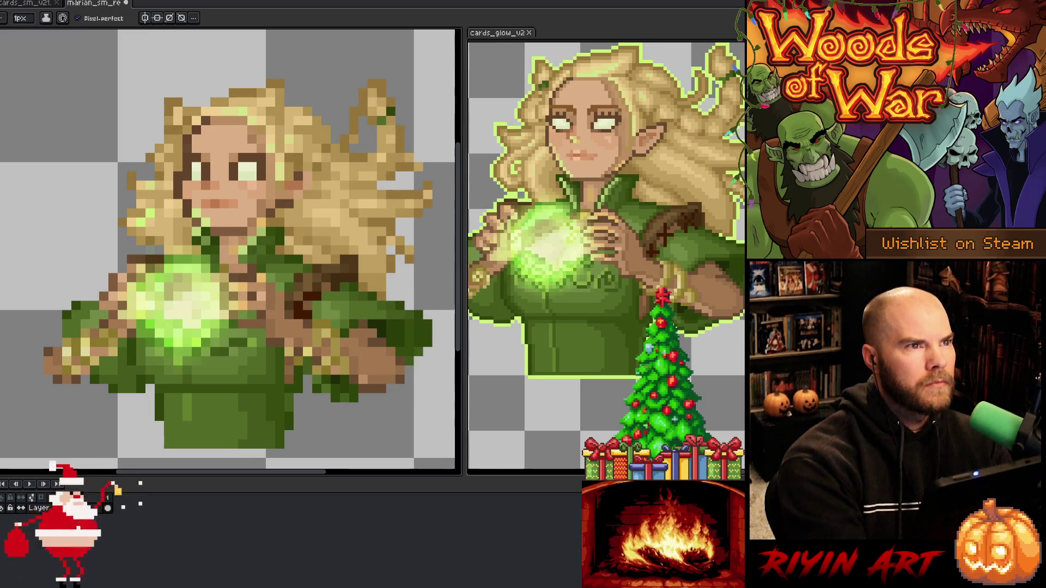
click(238, 116)
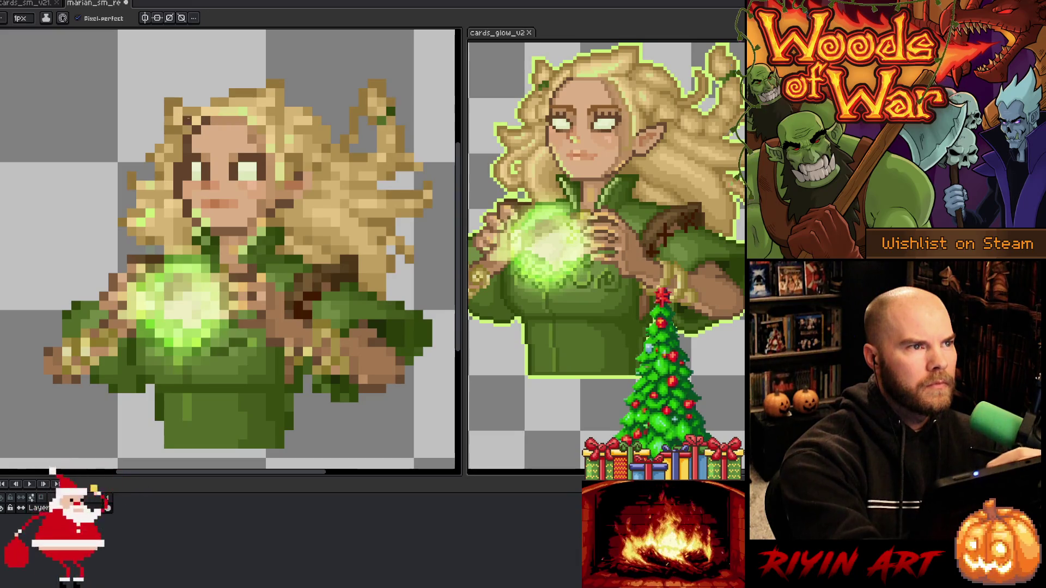
click(219, 106)
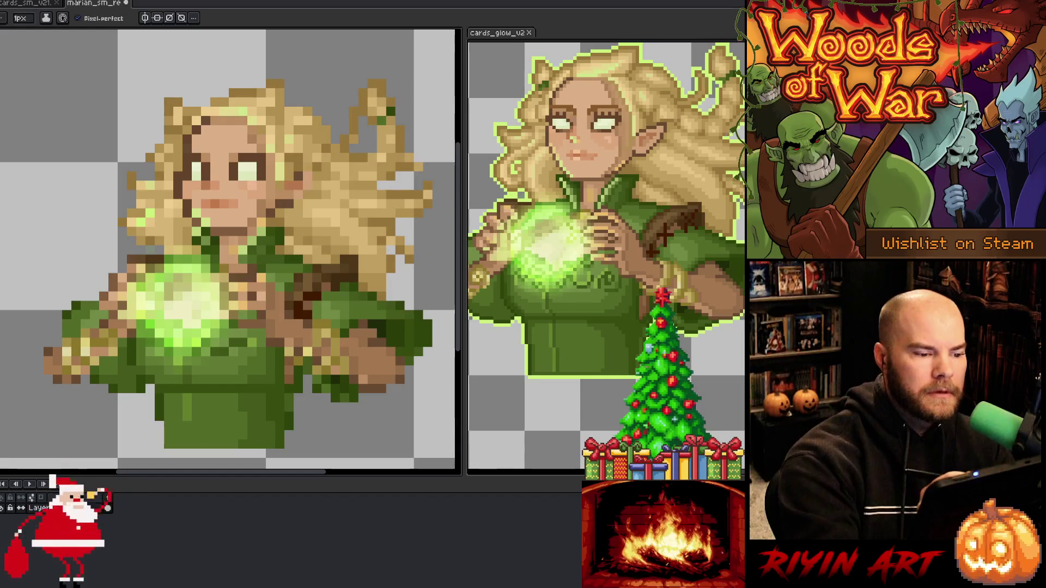
key(h)
drag(279, 307, 273, 301)
key(b)
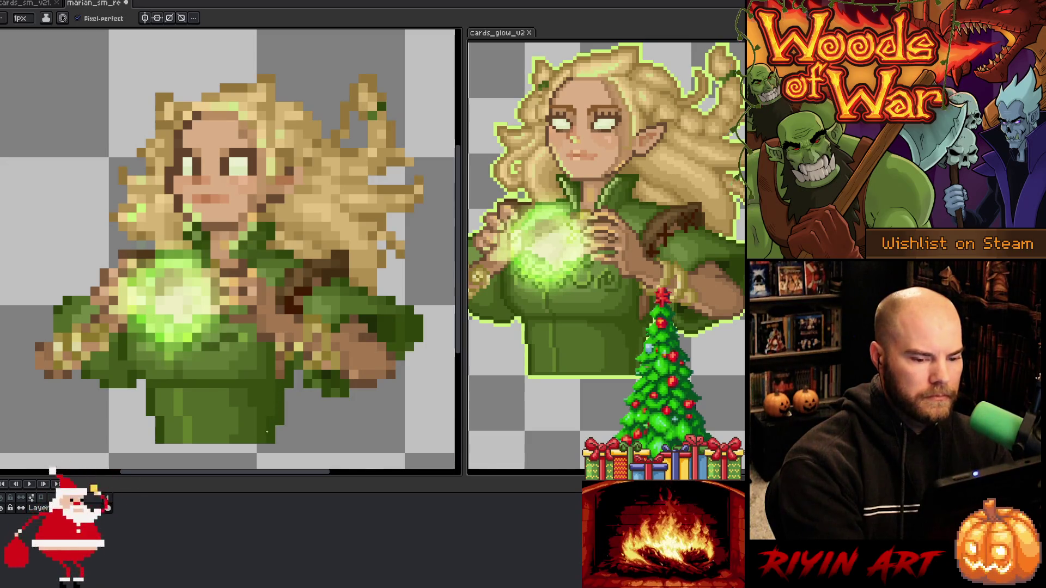
key(e)
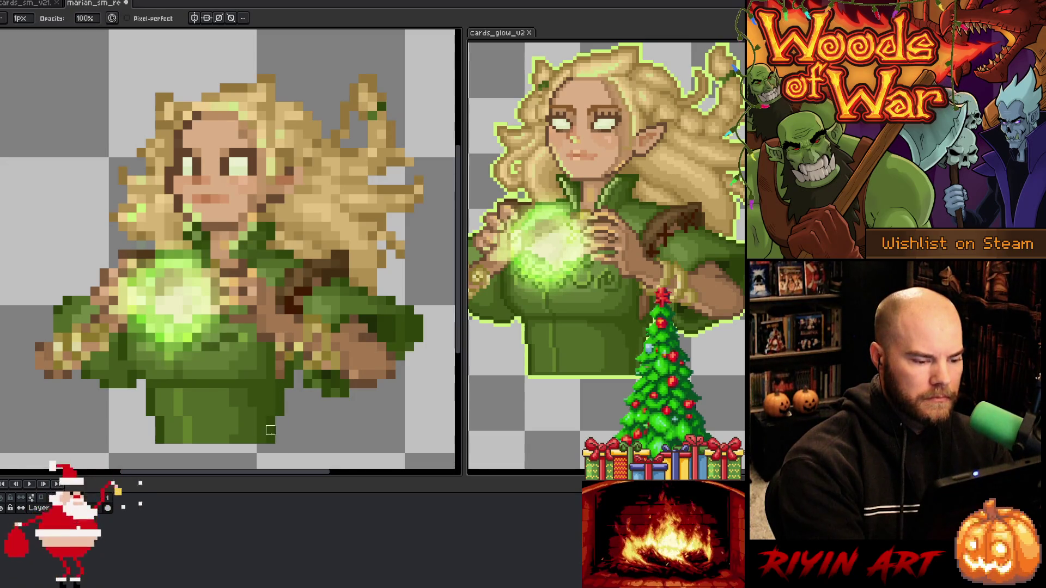
Sample a reference colour and add small green accent pixels in the hair beside Marian's face
alt+click(638, 363)
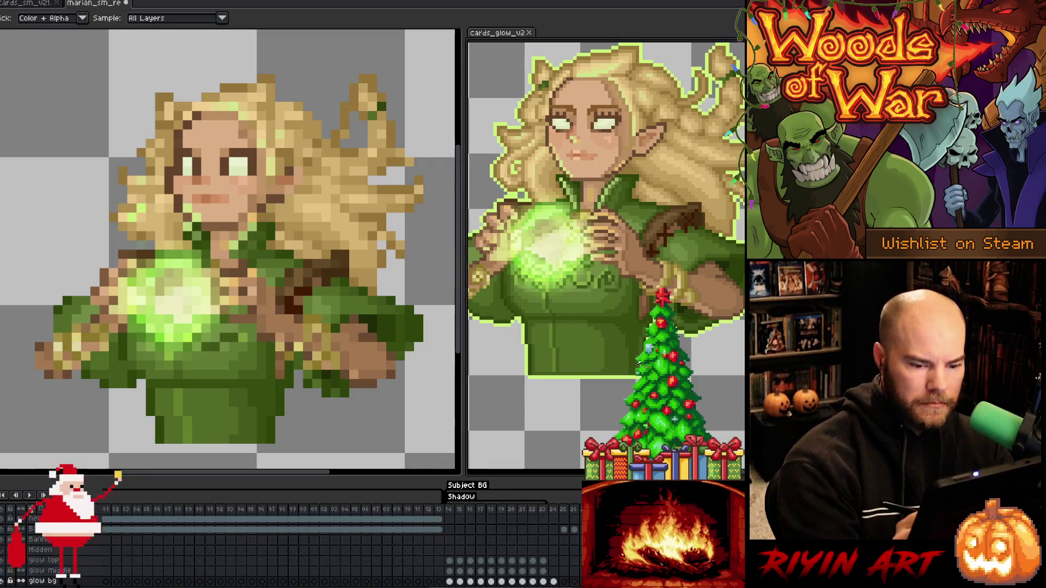
click(270, 406)
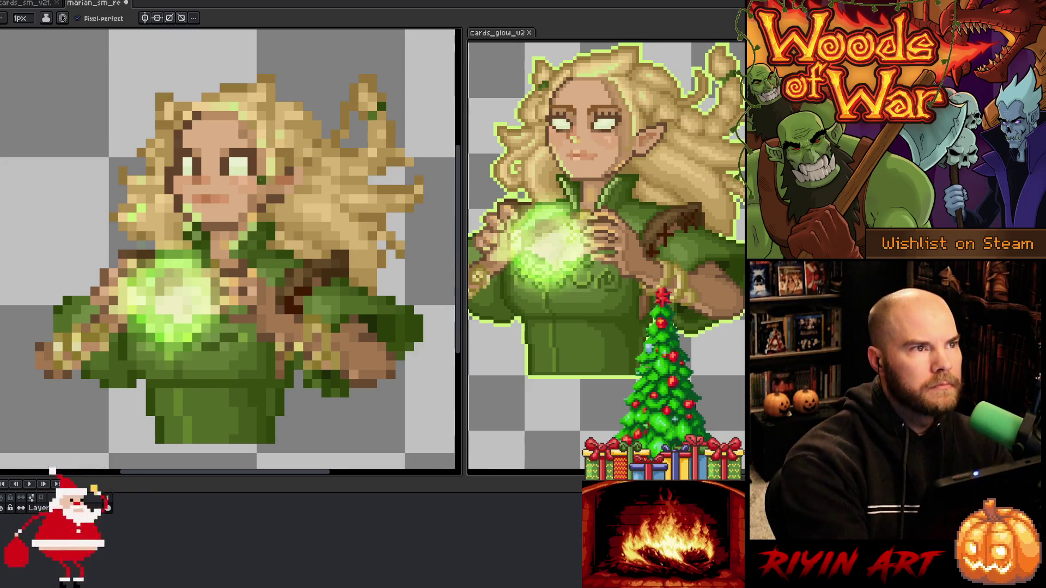
key(space)
drag(274, 265, 276, 262)
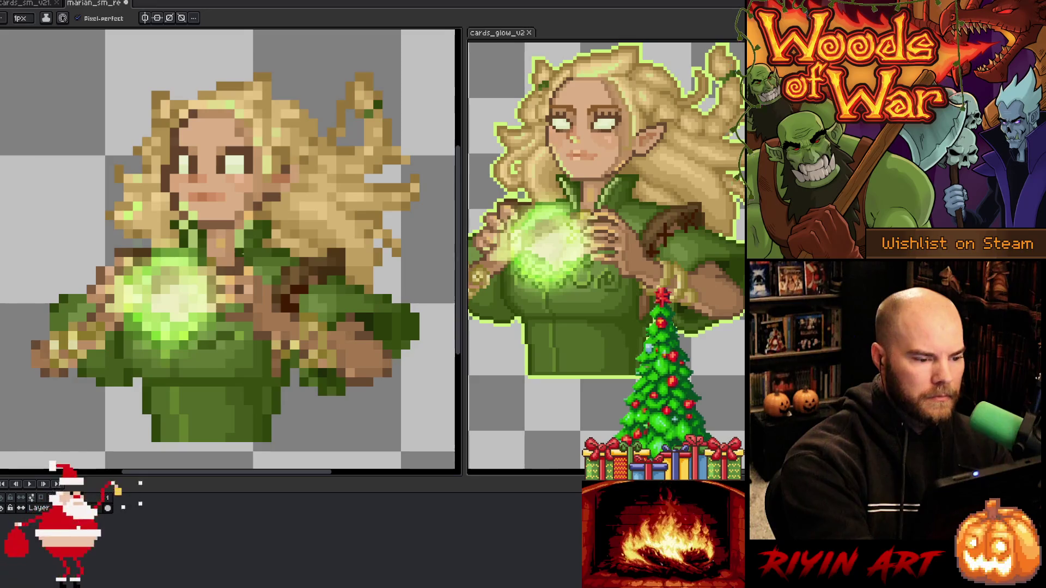
key(Tab)
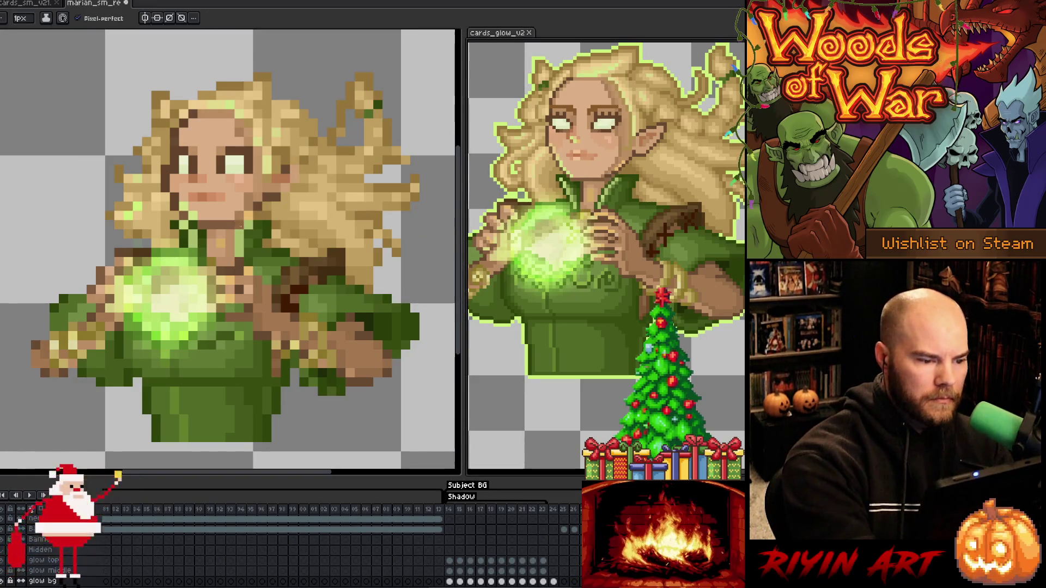
key(Tab)
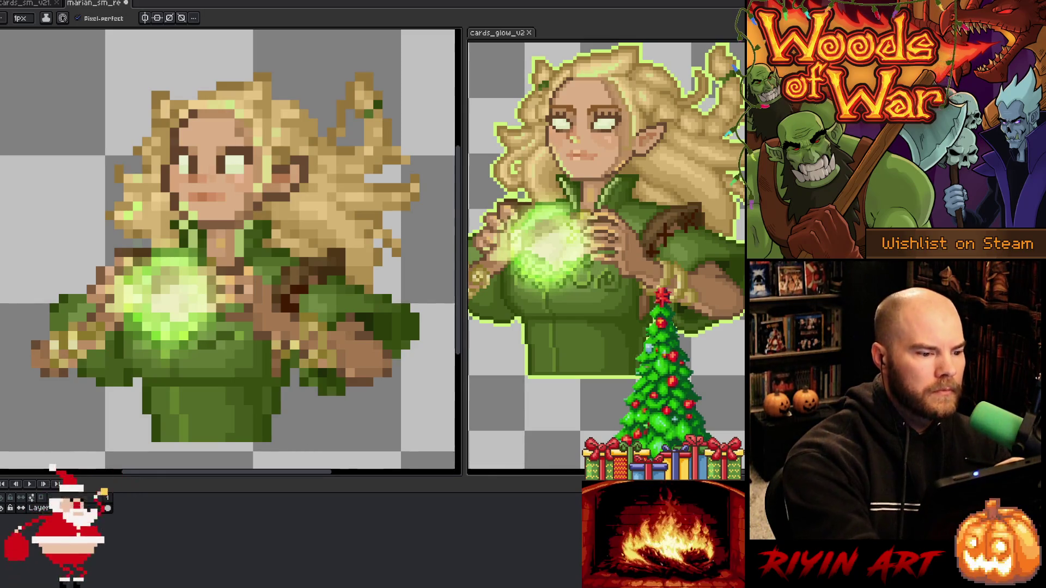
Sample the peach skin colour and touch up pixels around the mouth
key(i)
key(Tab)
click(579, 142)
key(b)
key(Tab)
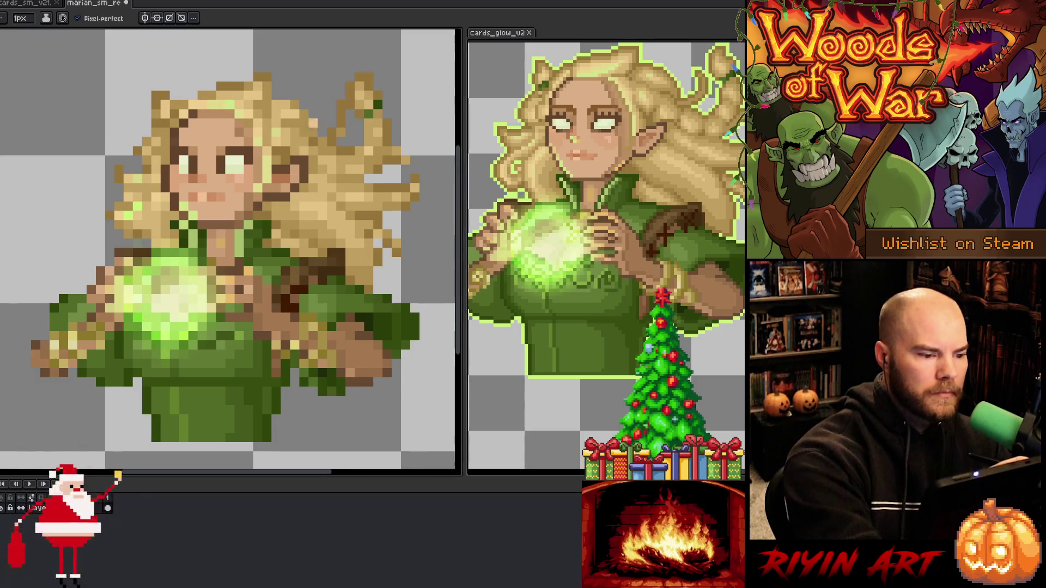
alt+click(214, 194)
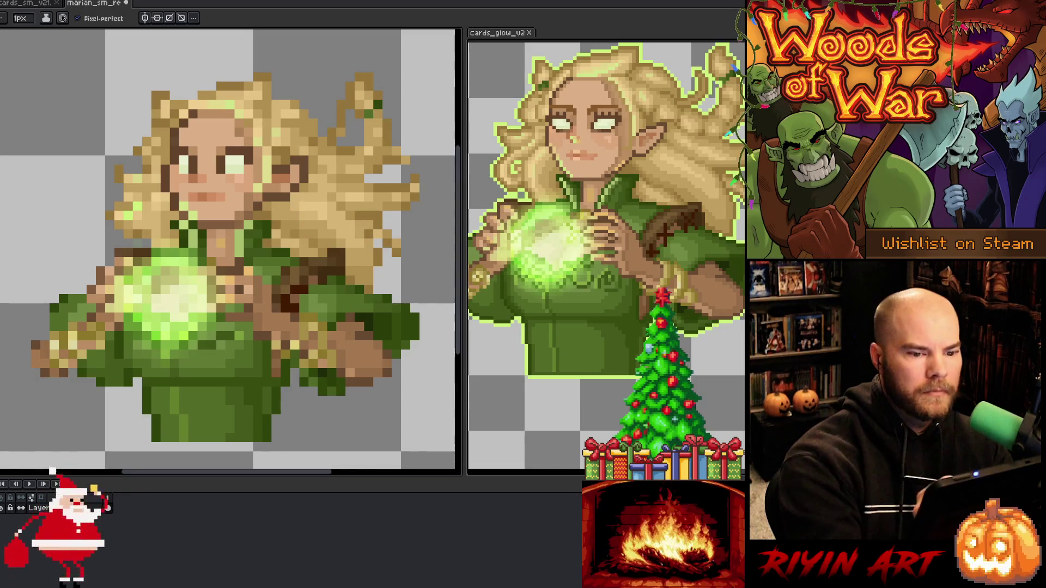
key(i)
key(Tab)
key(b)
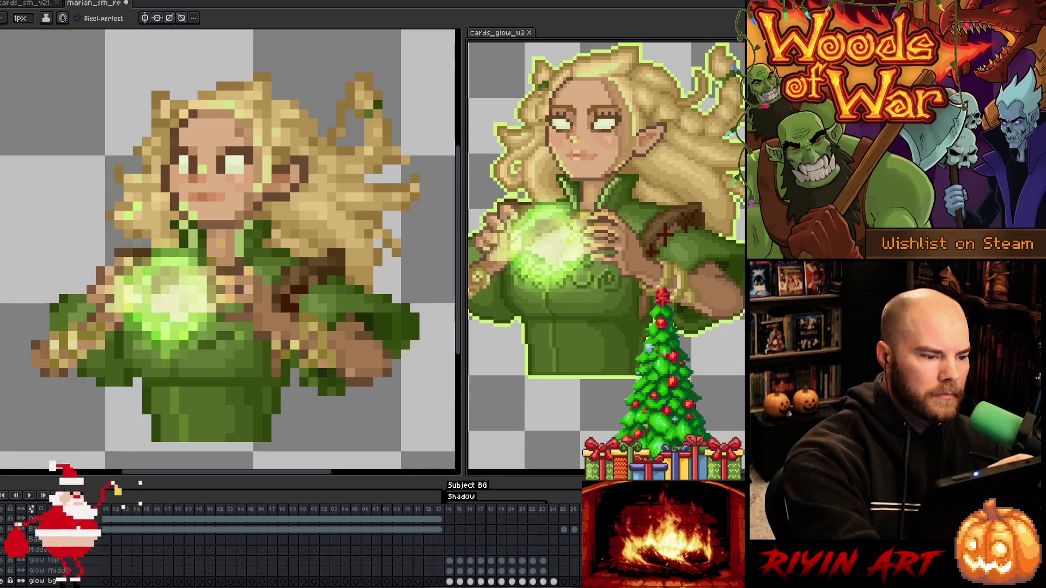
key(Tab)
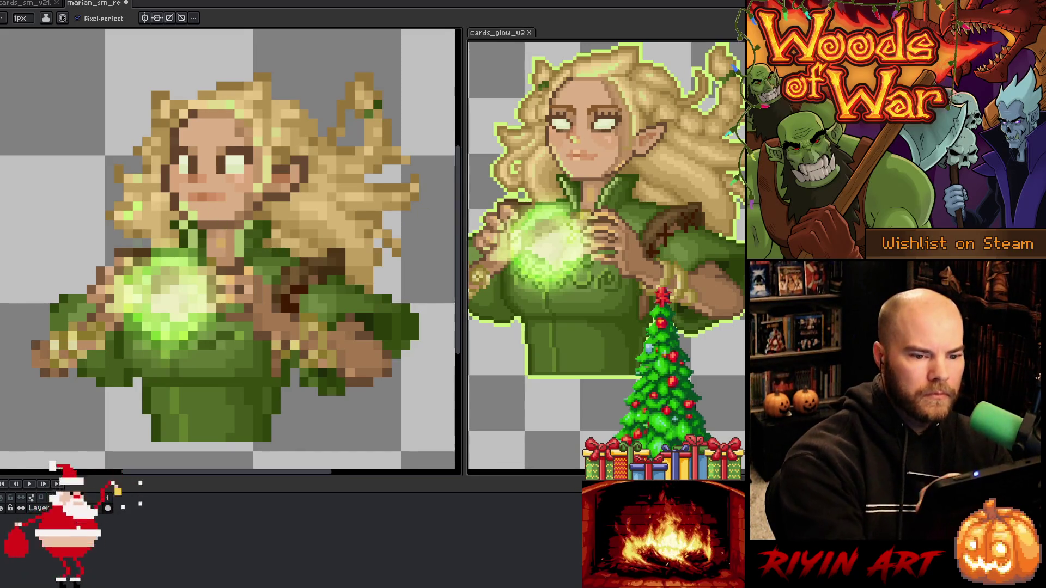
key(i)
key(Tab)
key(b)
key(Tab)
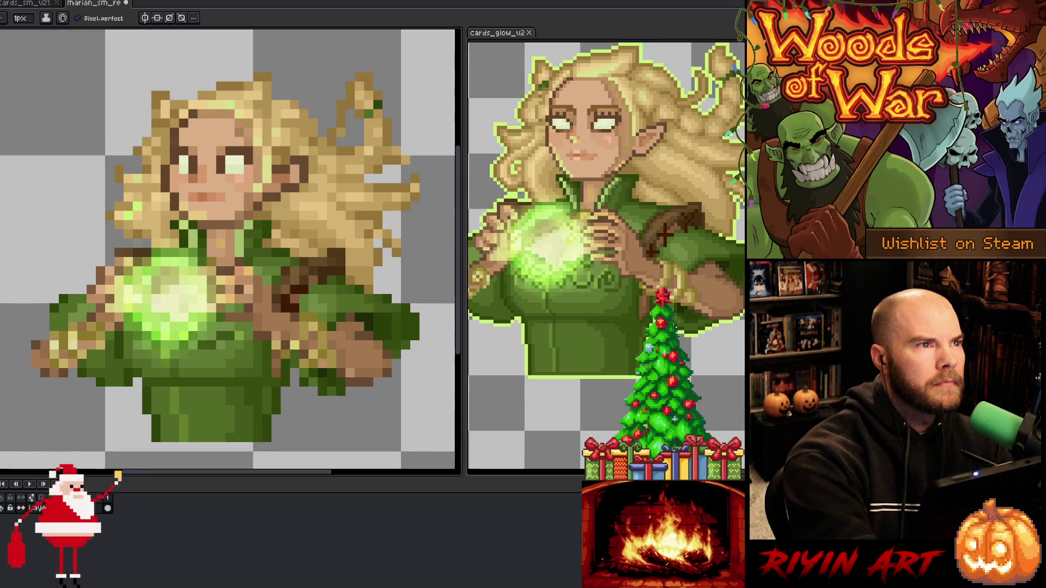
Add a hair pixel at the top of the hair and darken one on its left edge
mouse_move(238, 255)
mouse_down()
mouse_move(235, 238)
mouse_move(236, 258)
mouse_up()
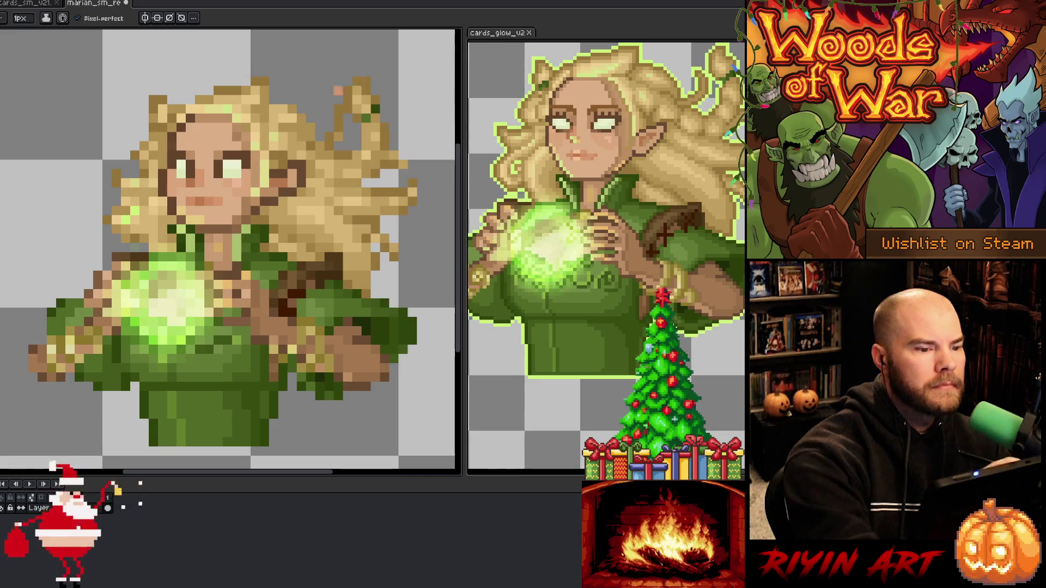
key(e)
key(b)
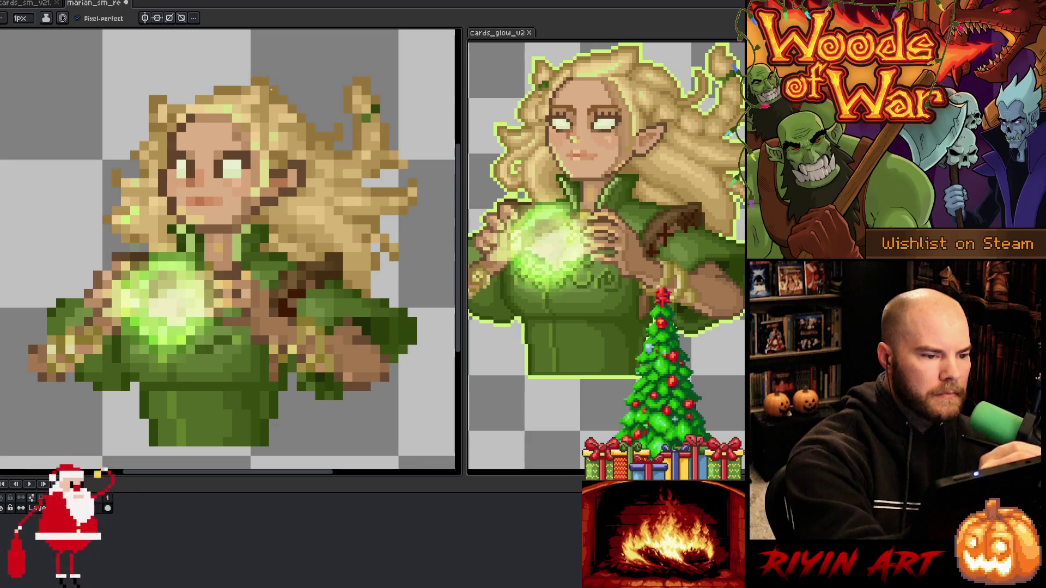
click(246, 81)
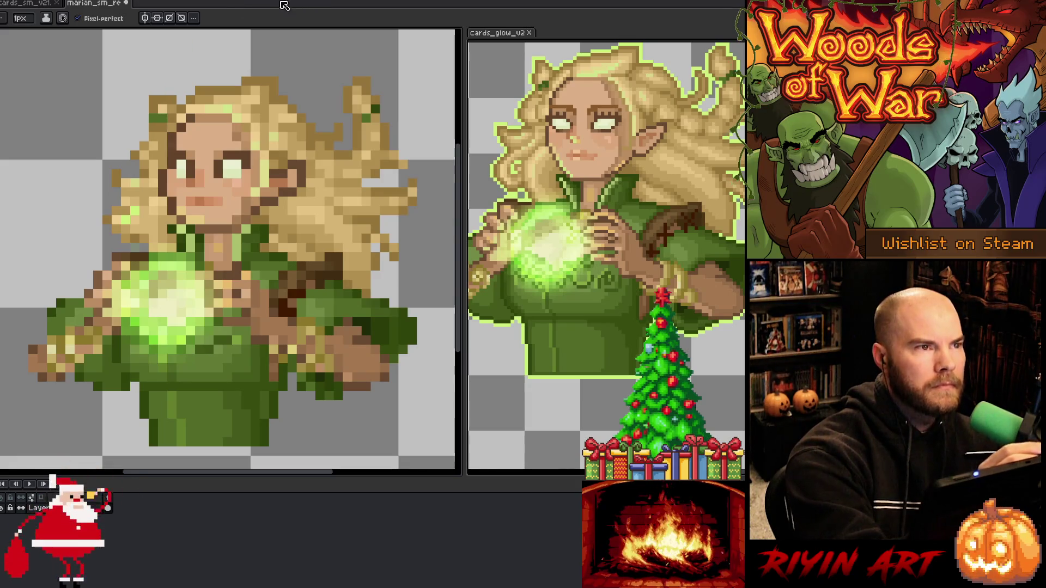
key(e)
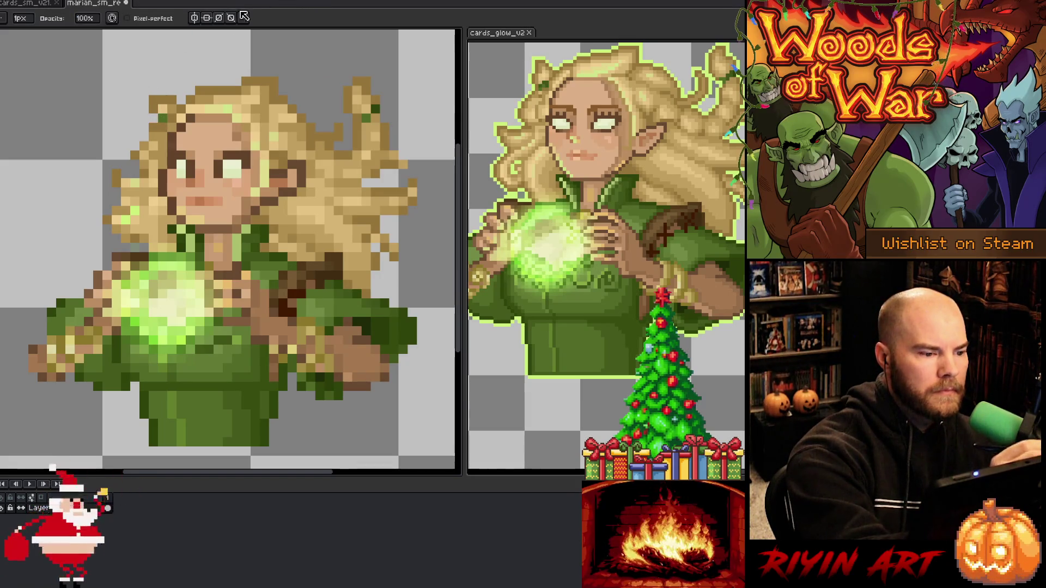
key(b)
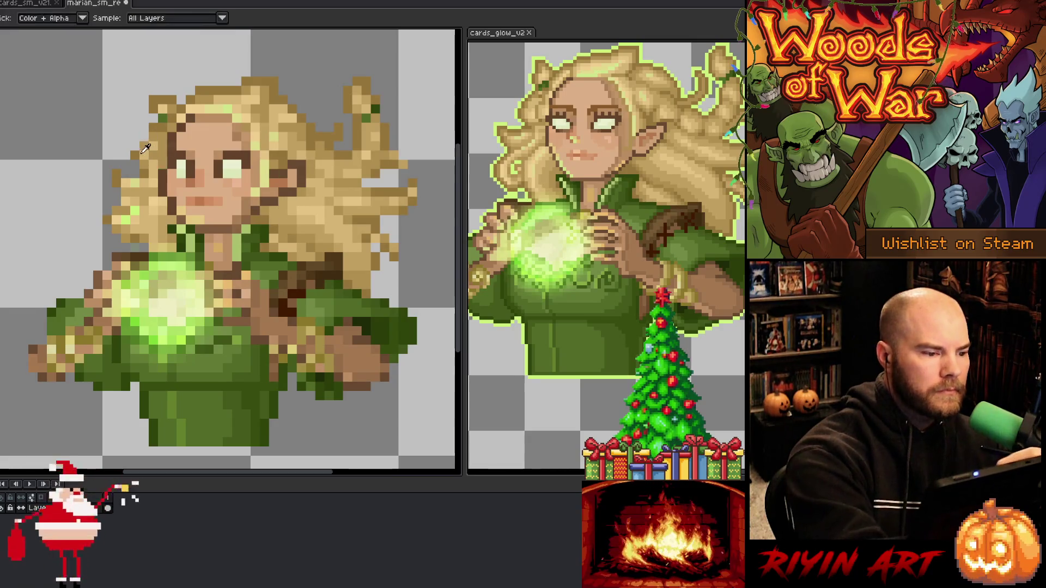
click(144, 136)
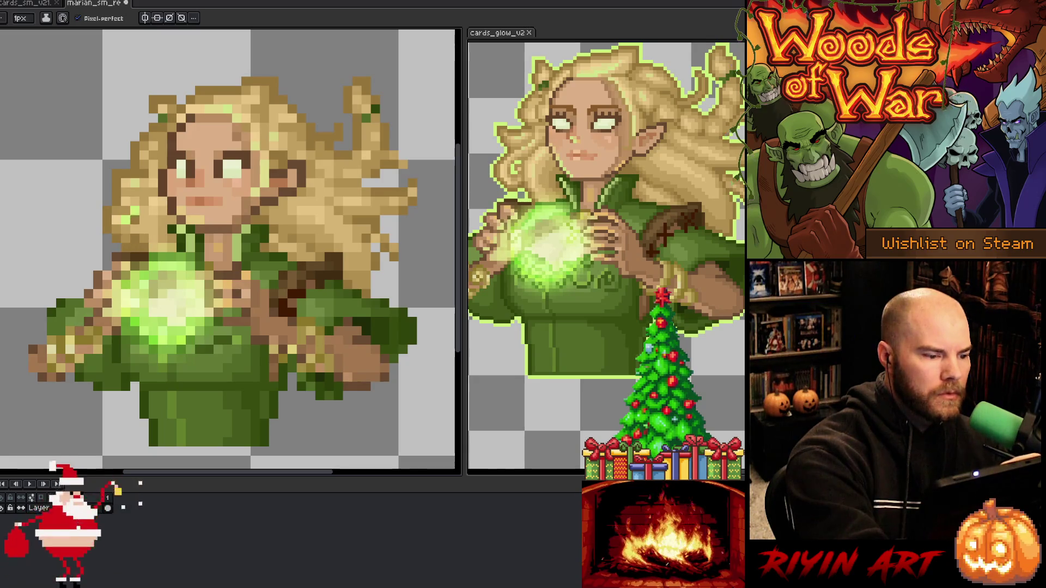
key(i)
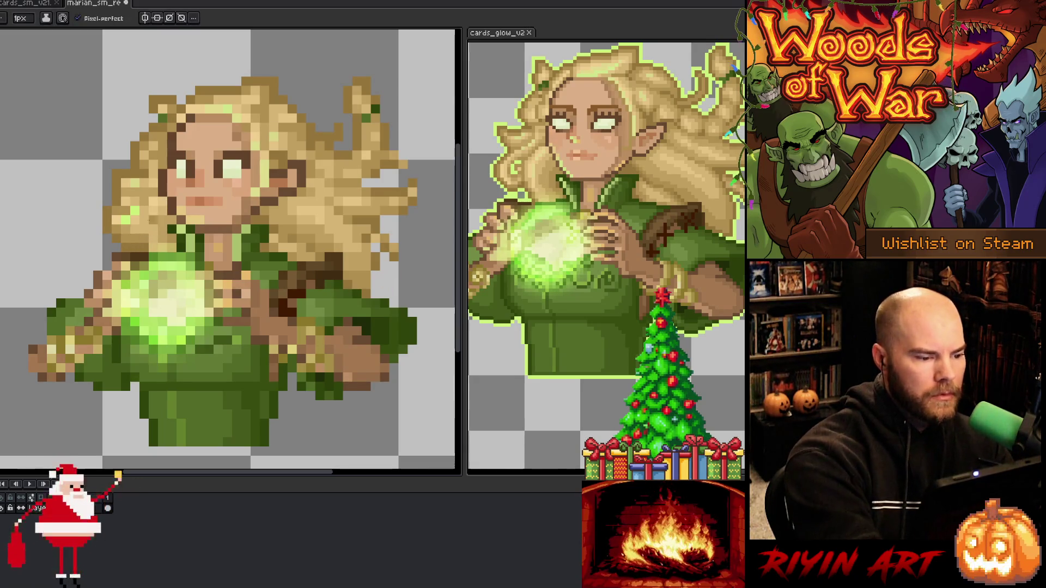
key(b)
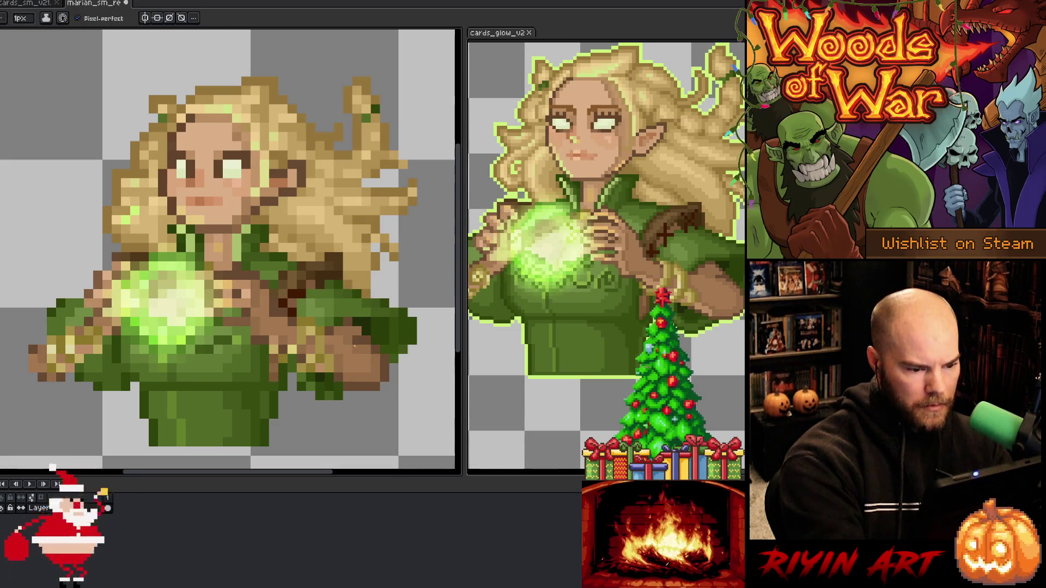
Edge the green sleeve and hand with dark outline pixels, save, and start extending the hand outward
key(alt)
alt+click(360, 296)
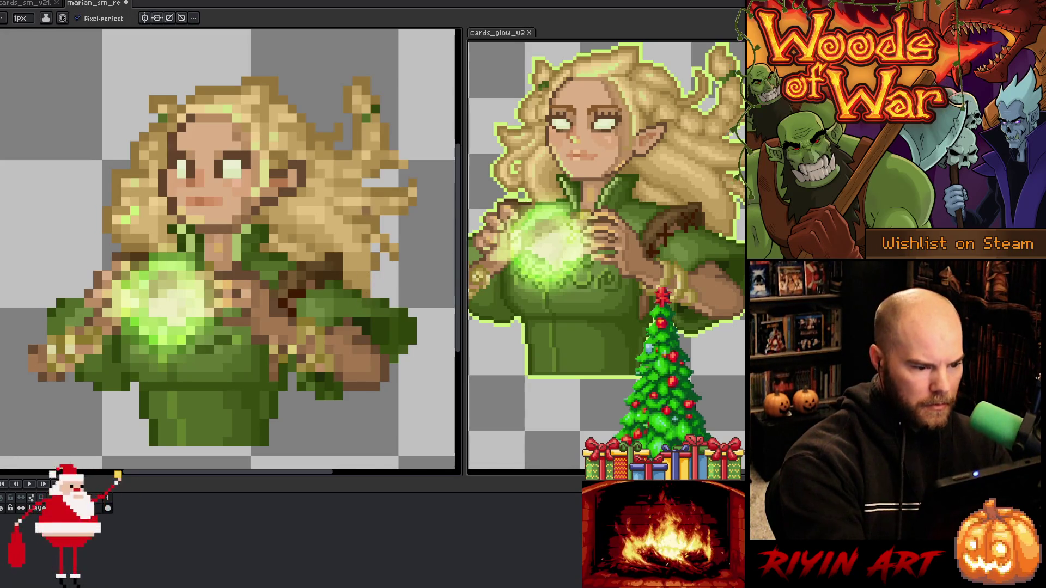
key(alt)
alt+click(321, 255)
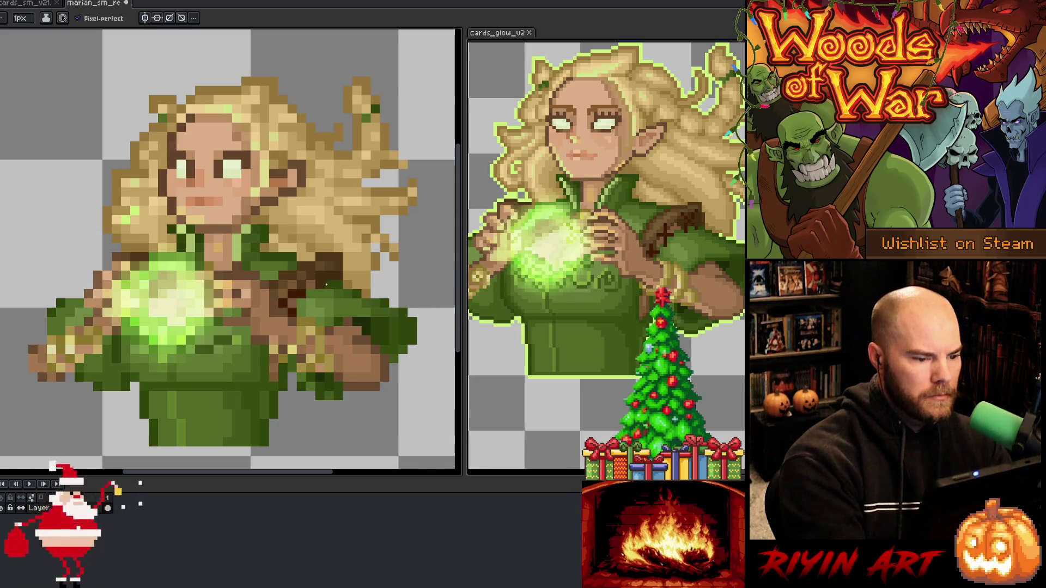
key(alt)
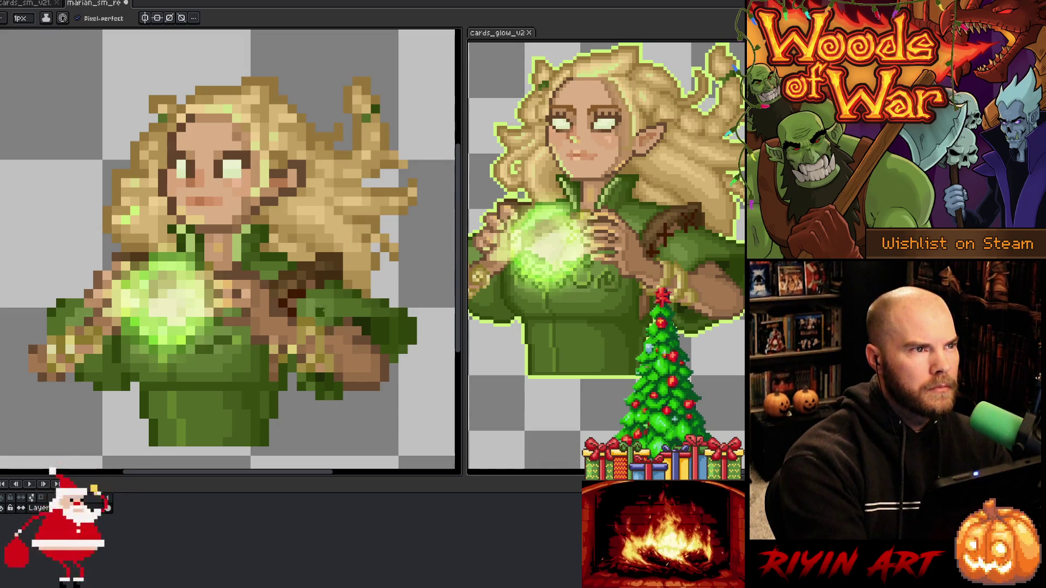
key(alt)
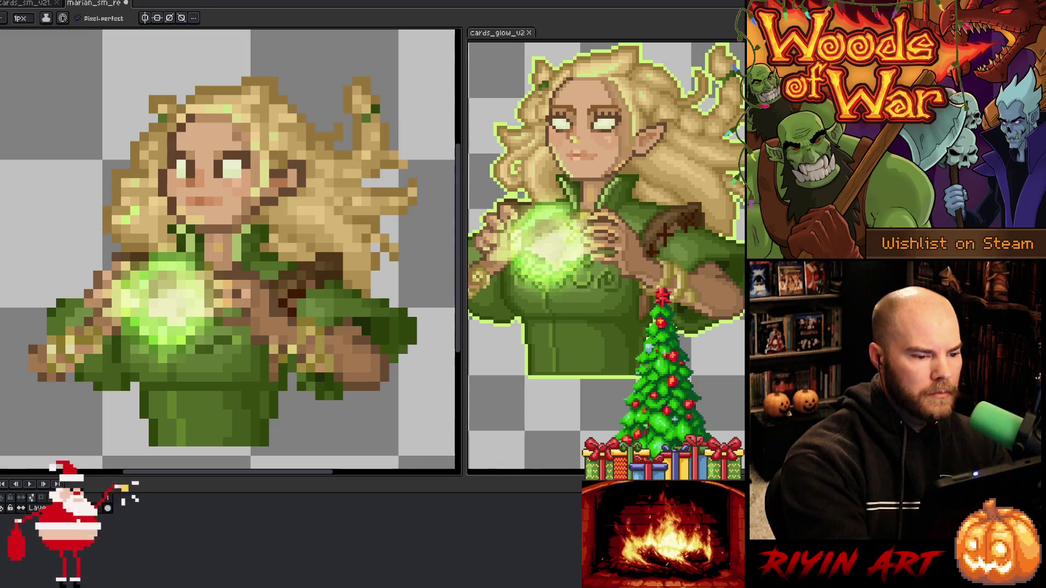
key(alt)
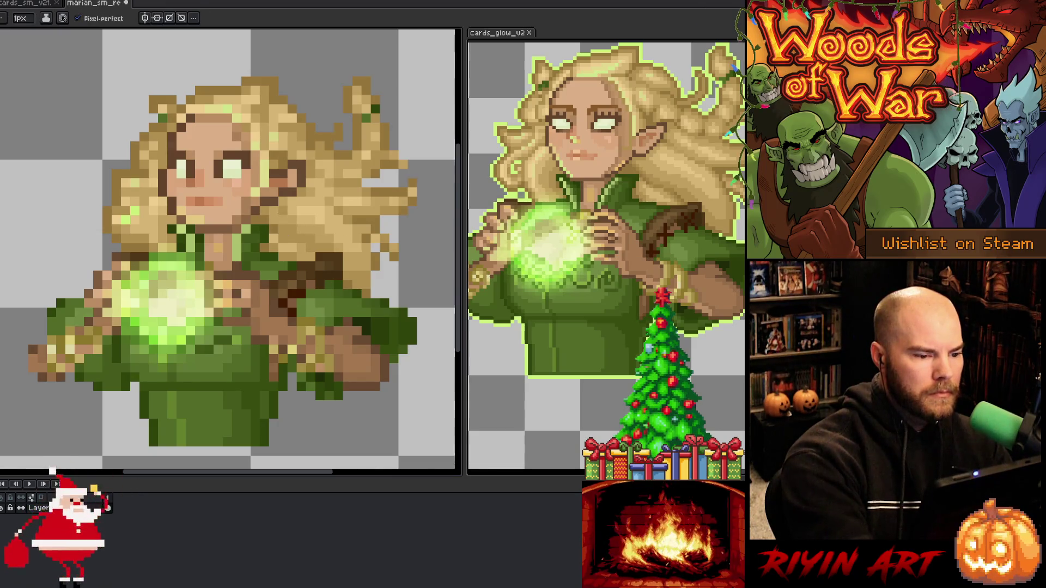
alt+click(289, 220)
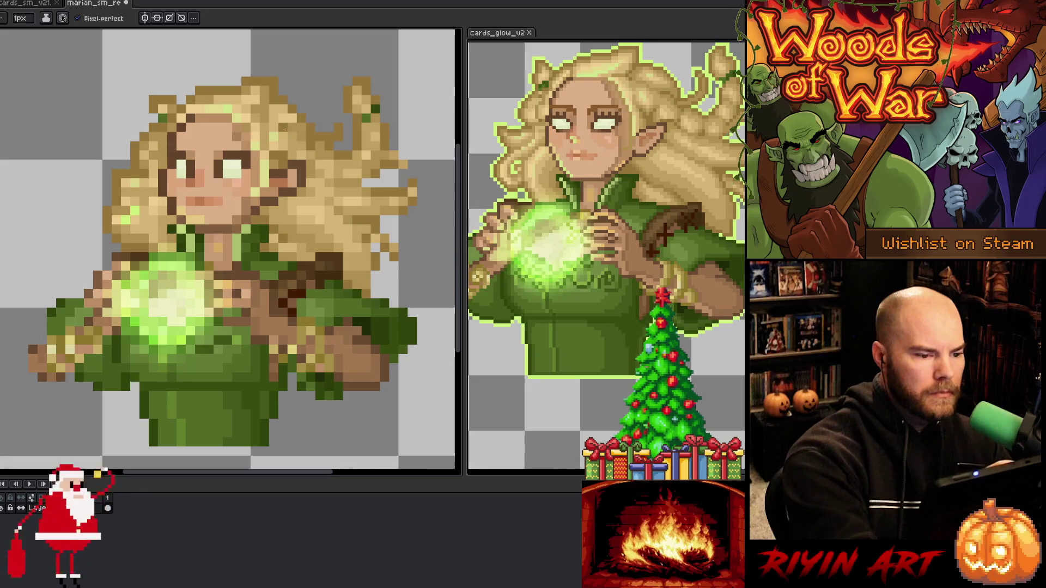
alt+click(227, 238)
key(ctrl+s)
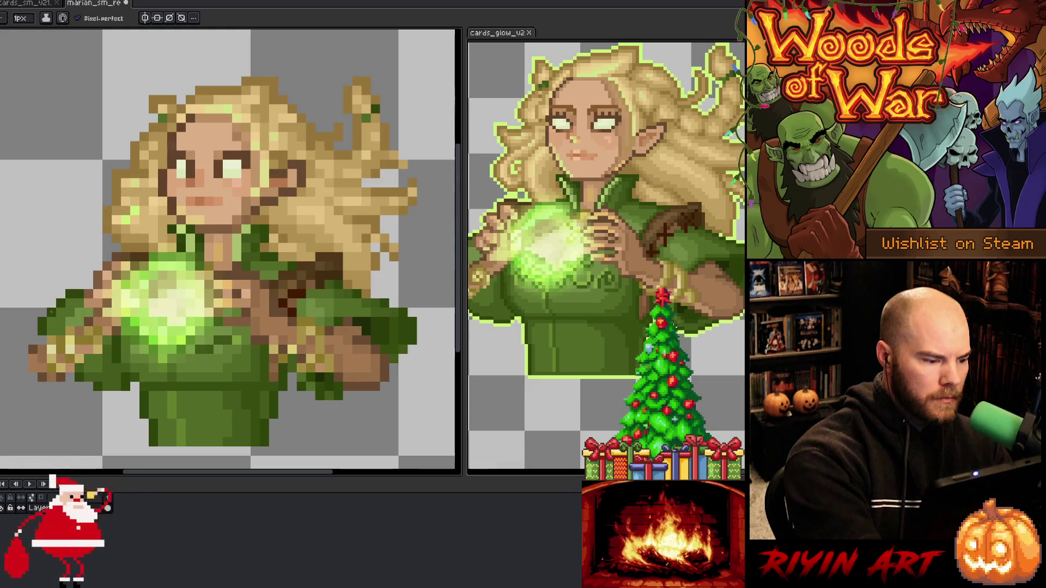
drag(31, 359, 23, 369)
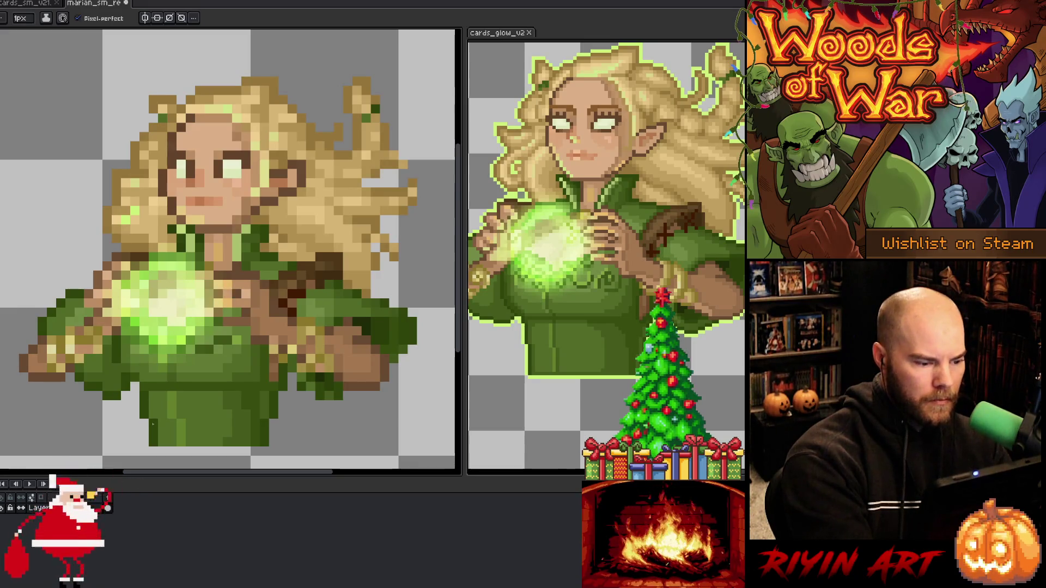
Sample the brown hand colours from the lower body and paint the hand further out to the lower left
key(i)
alt+click(137, 372)
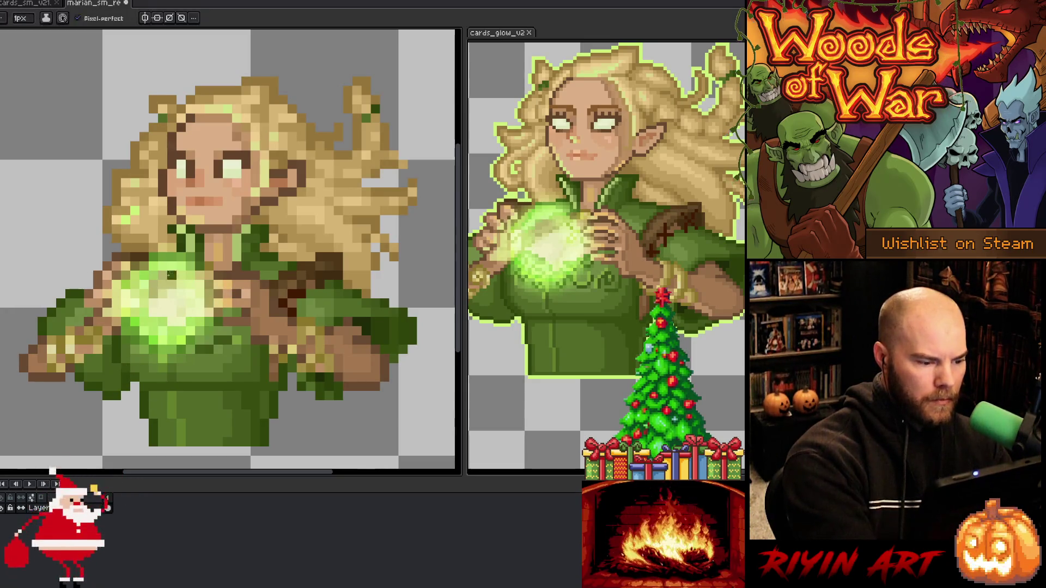
alt+click(126, 364)
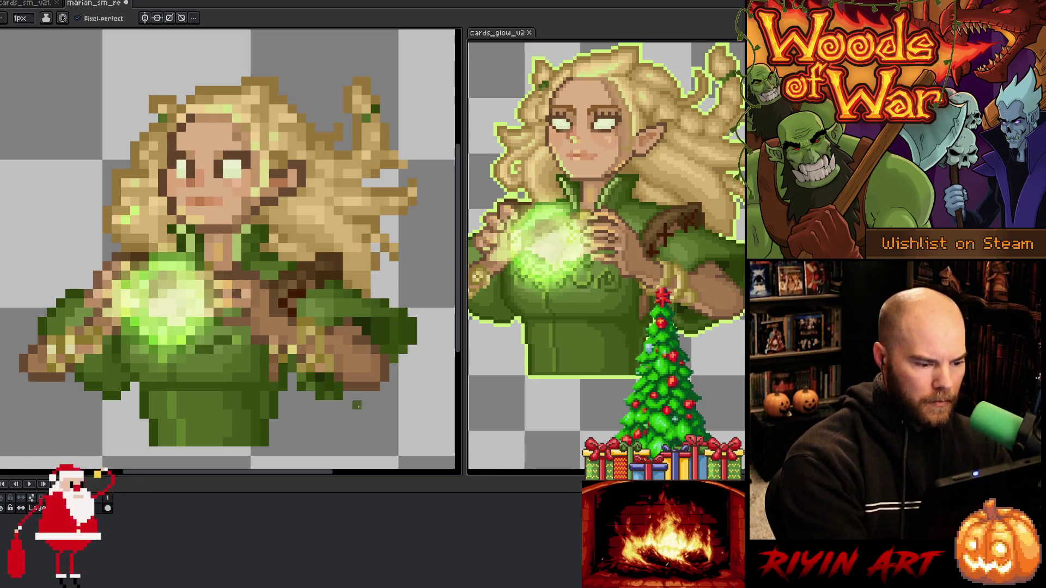
alt+click(314, 385)
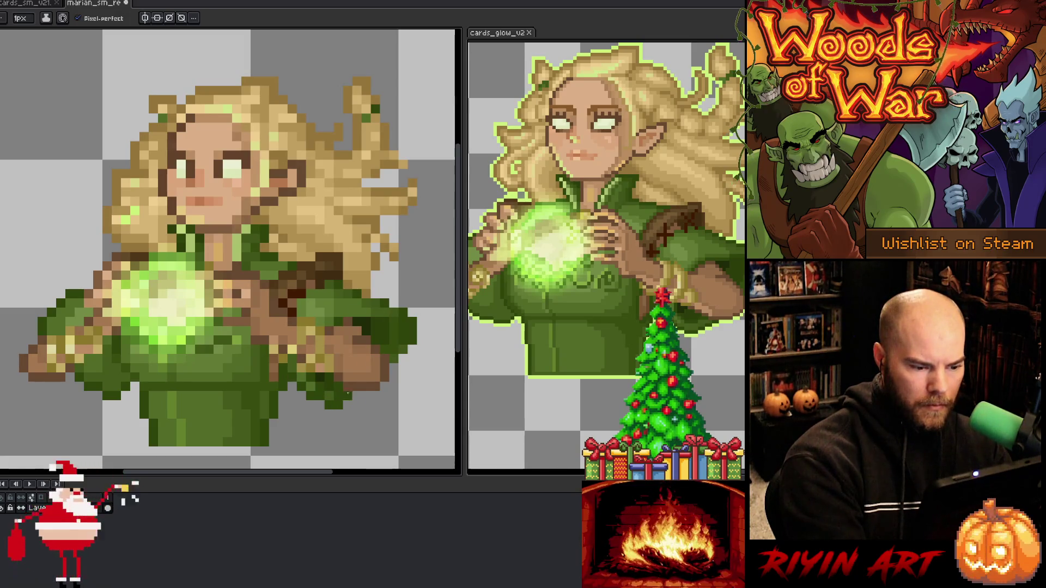
key(alt)
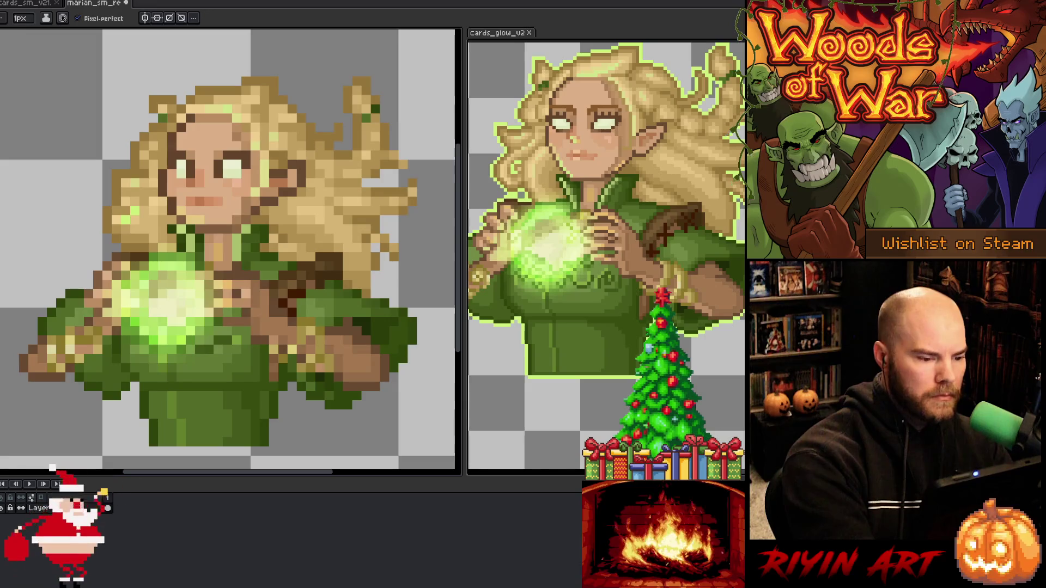
key(i)
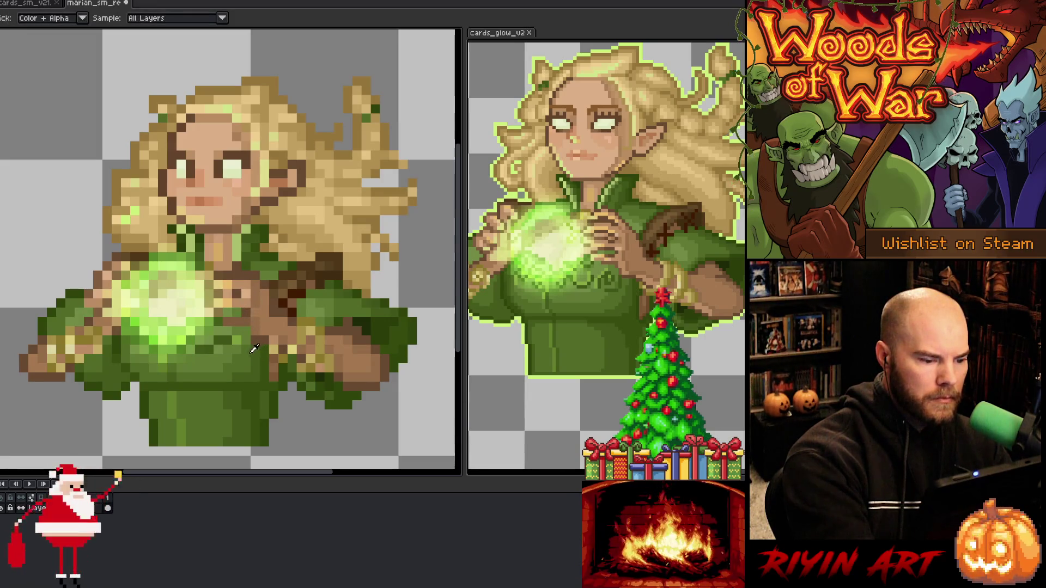
Eyedrop colours from the hands area and adjust the finger pixels around the green glow
key(b)
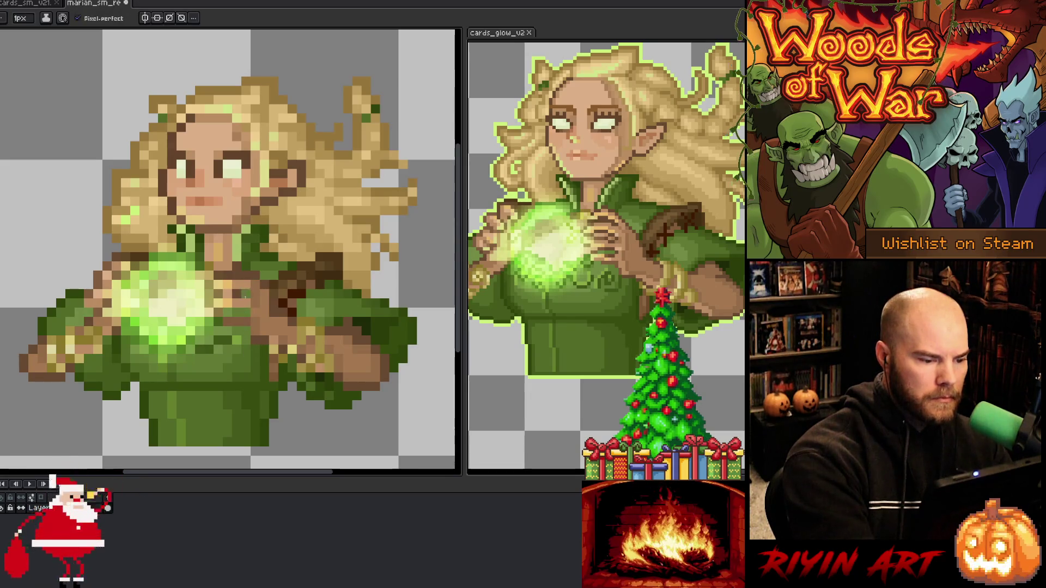
key(i)
key(b)
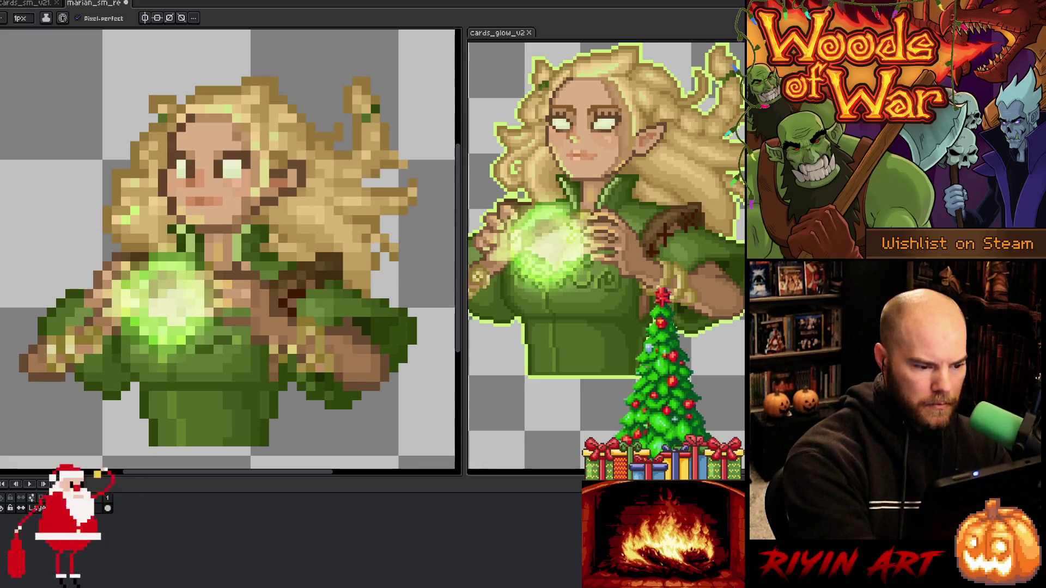
key(i)
alt+click(232, 298)
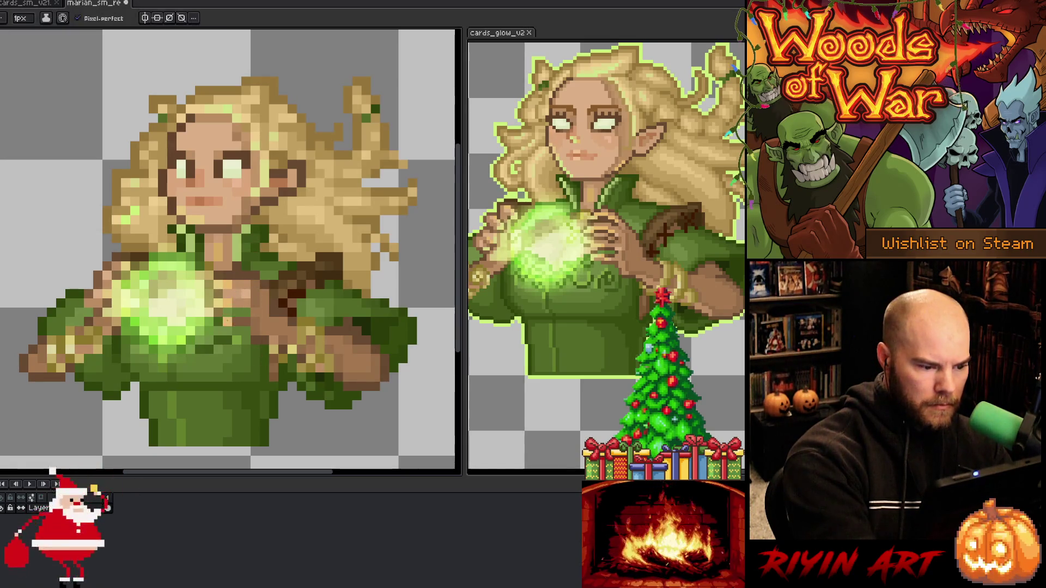
alt+click(234, 303)
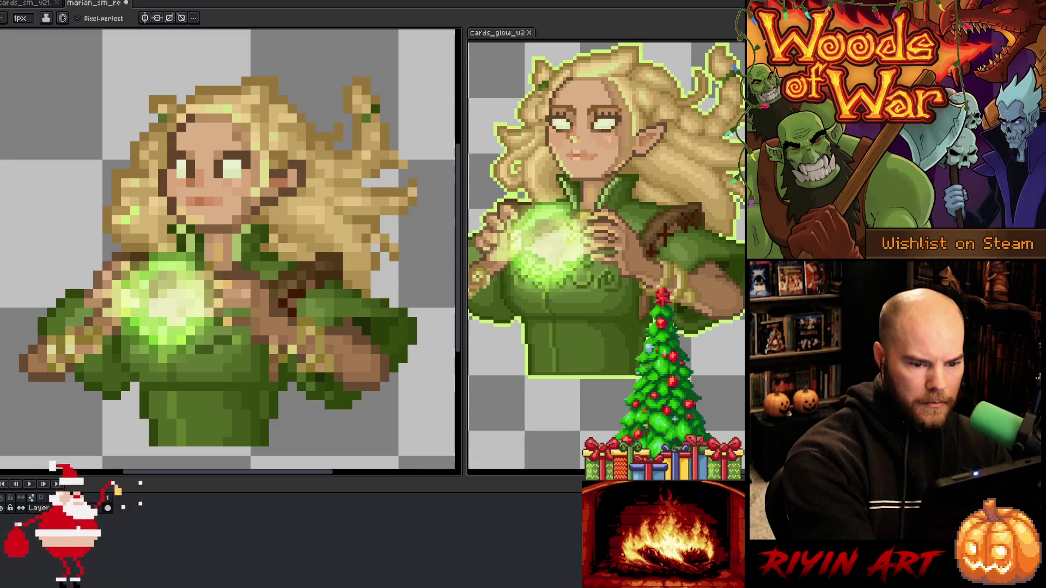
alt+click(255, 256)
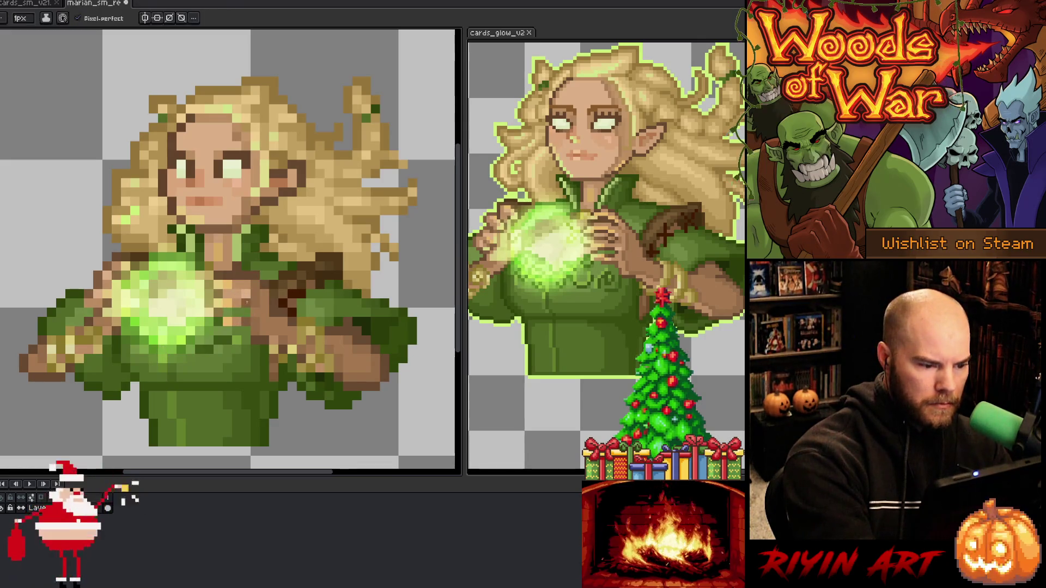
alt+click(256, 294)
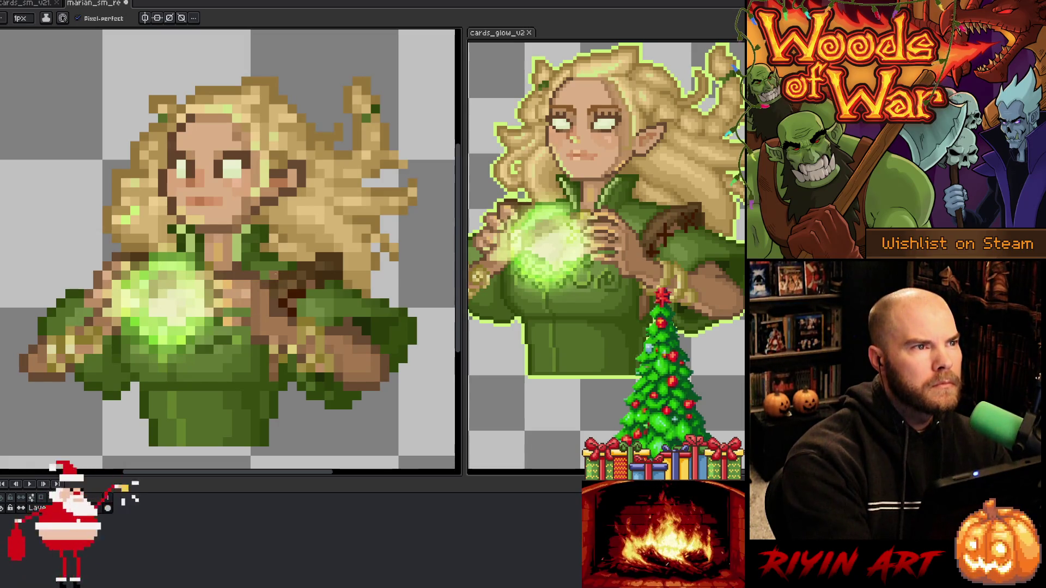
alt+click(265, 267)
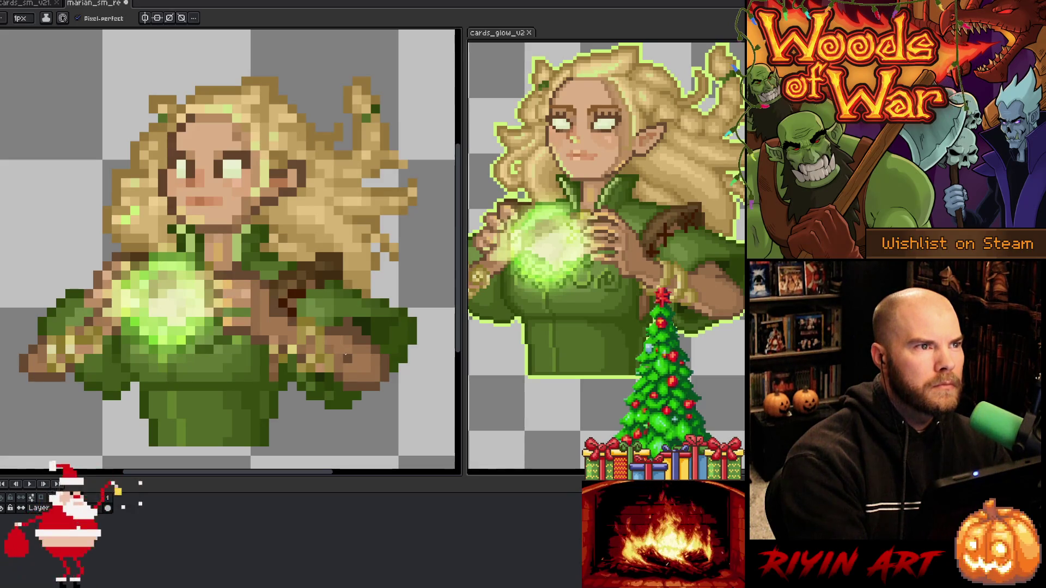
Sample colours higher up the portrait and refine a few more pixels
key(i)
key(b)
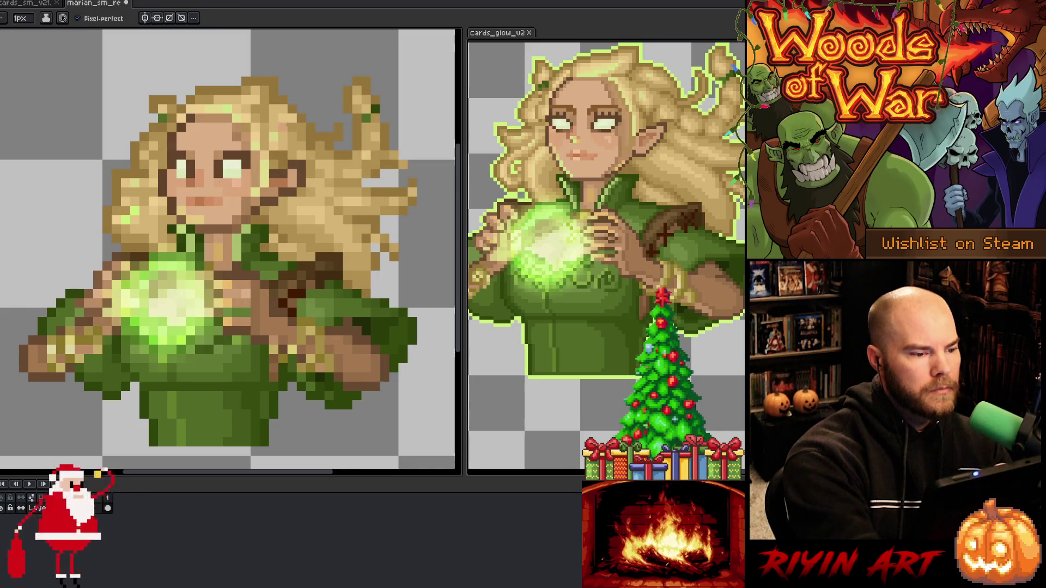
key(alt)
alt+click(204, 158)
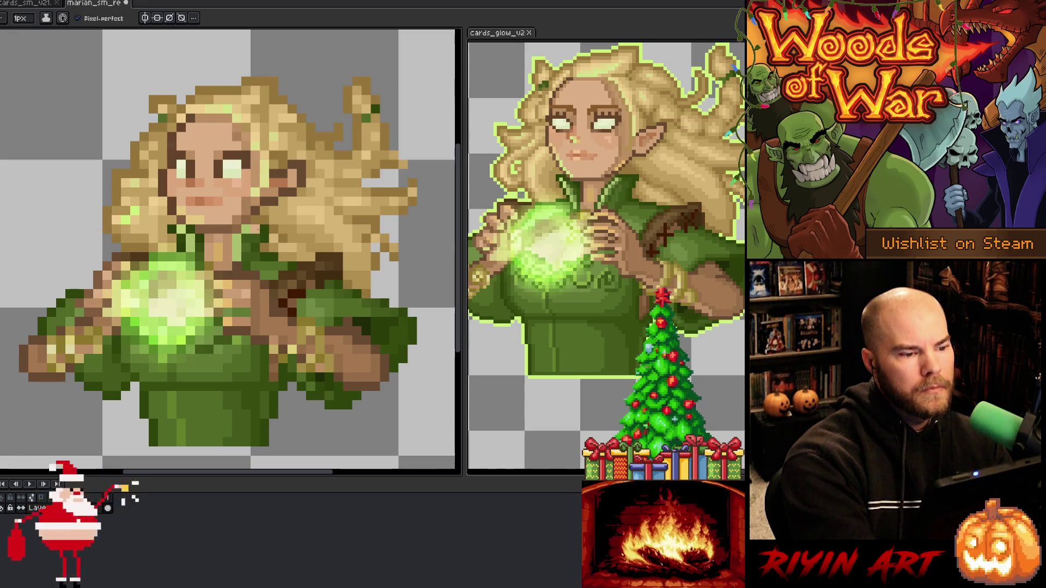
alt+click(242, 122)
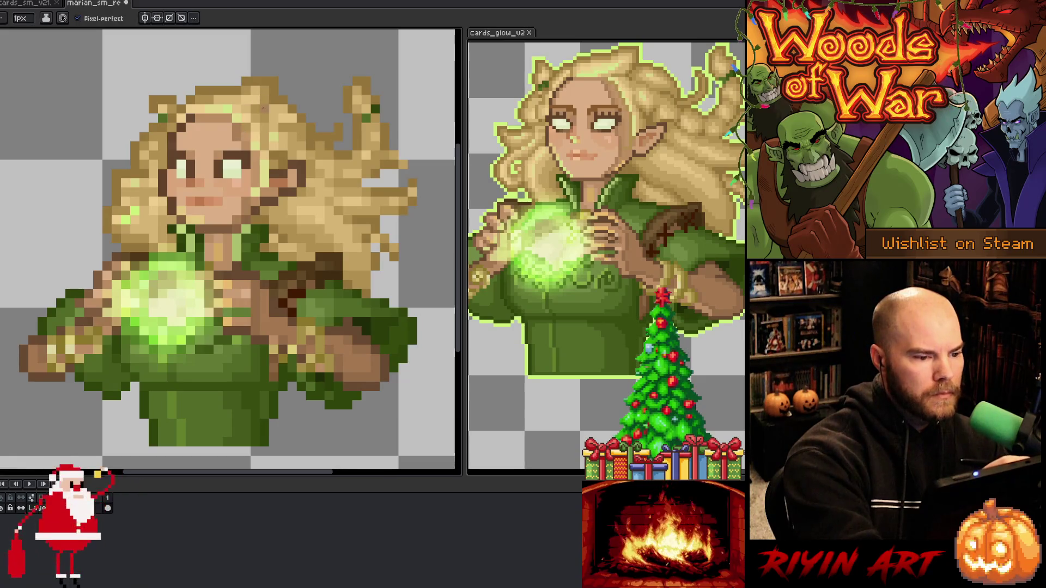
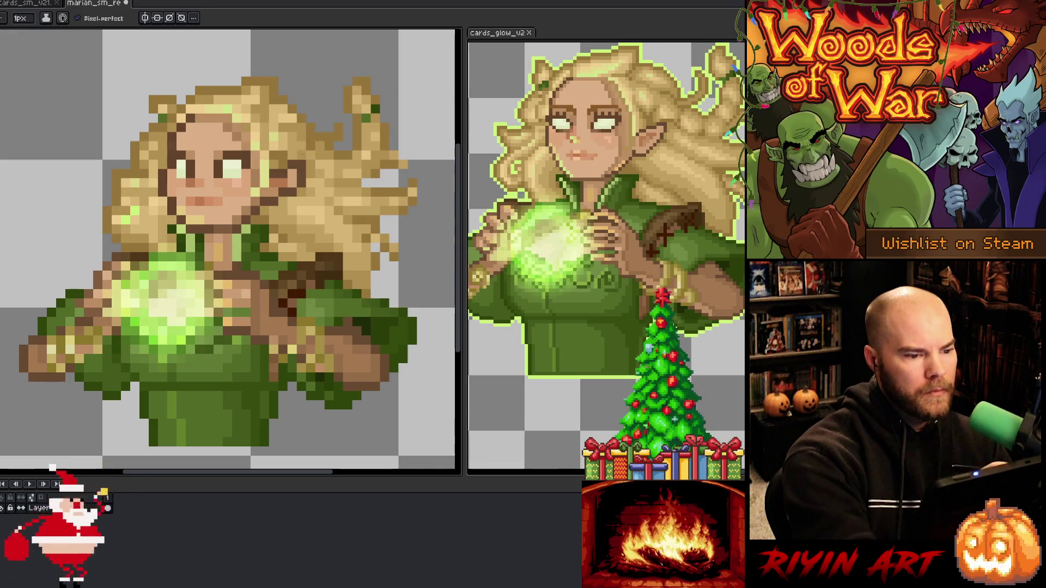
Sample a darker colour from the canvas and place two darker accent pixels on the artwork
key(i)
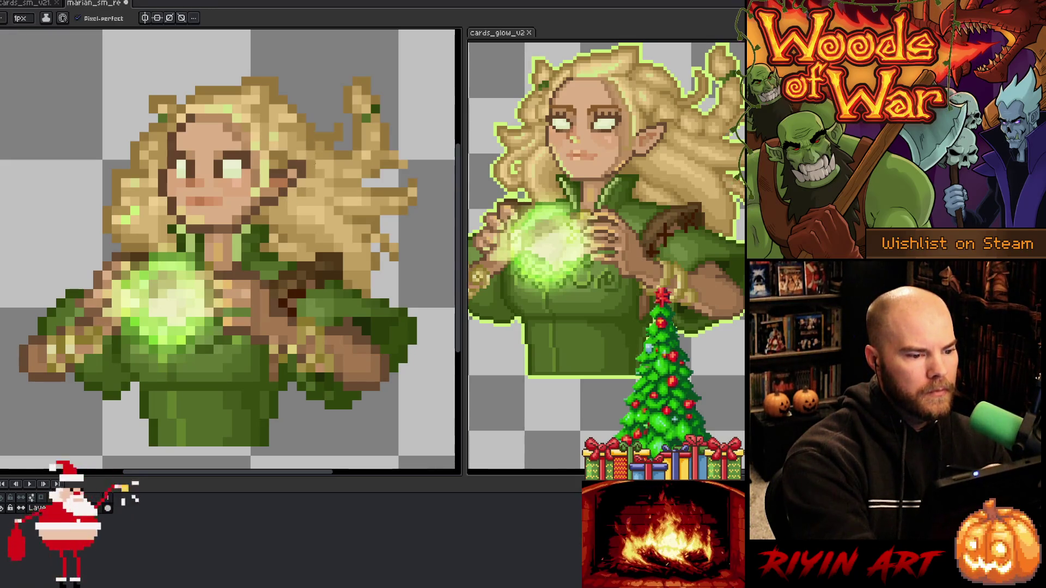
key(b)
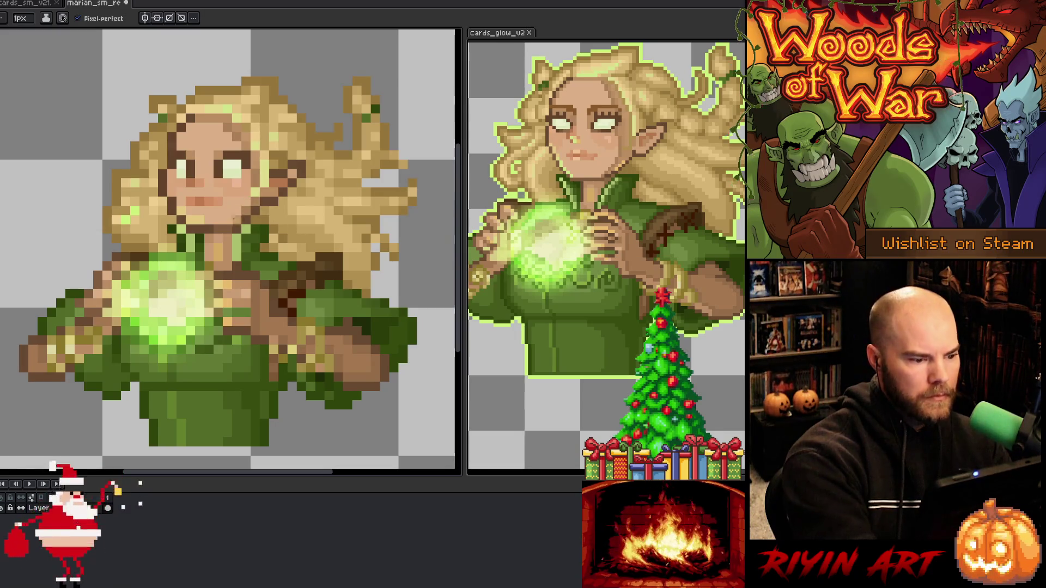
key(i)
key(b)
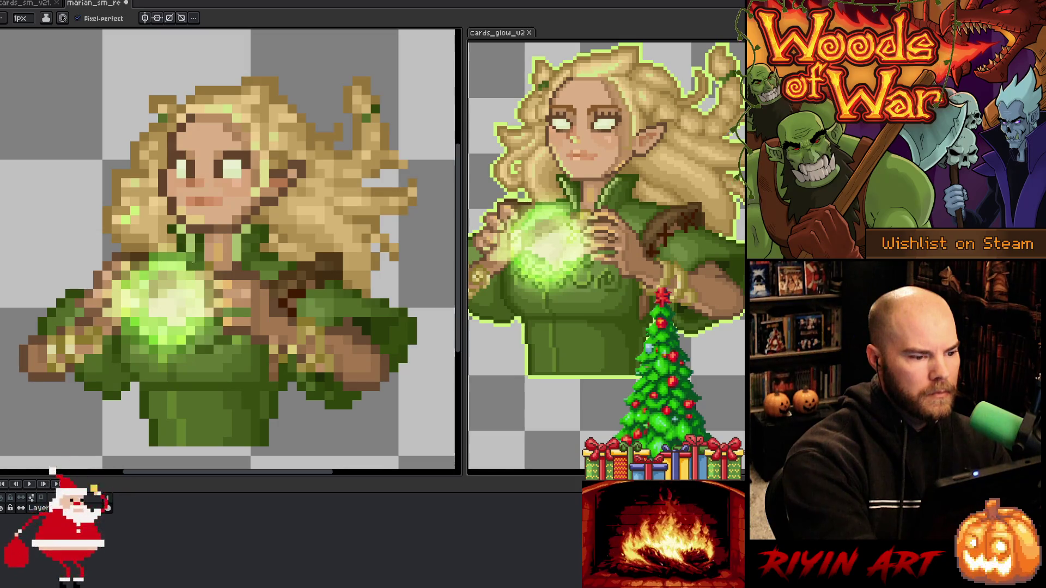
alt+click(174, 224)
click(274, 201)
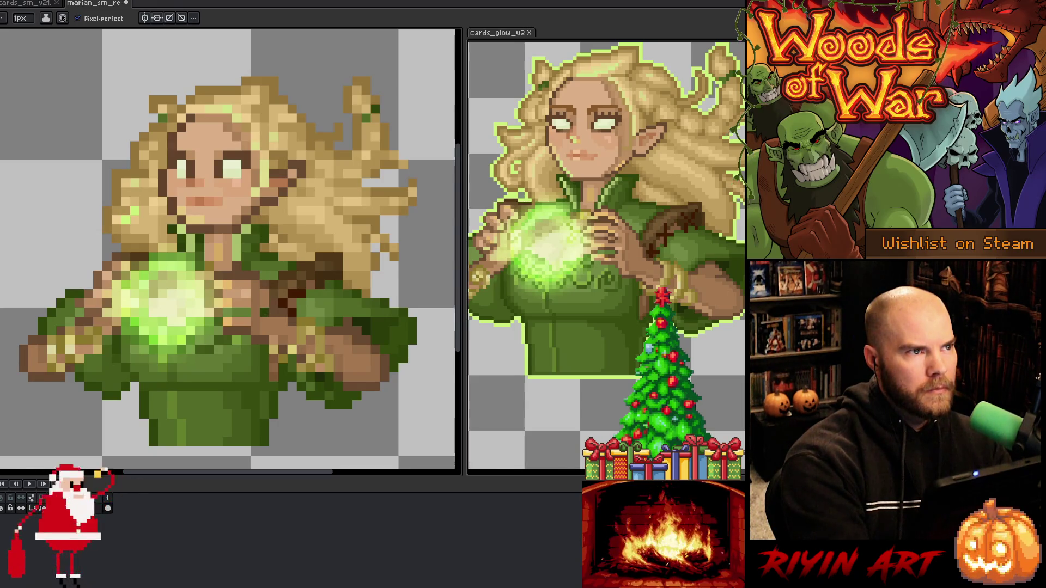
Sample light green and paint three pixels into the hair left of the face
key(i)
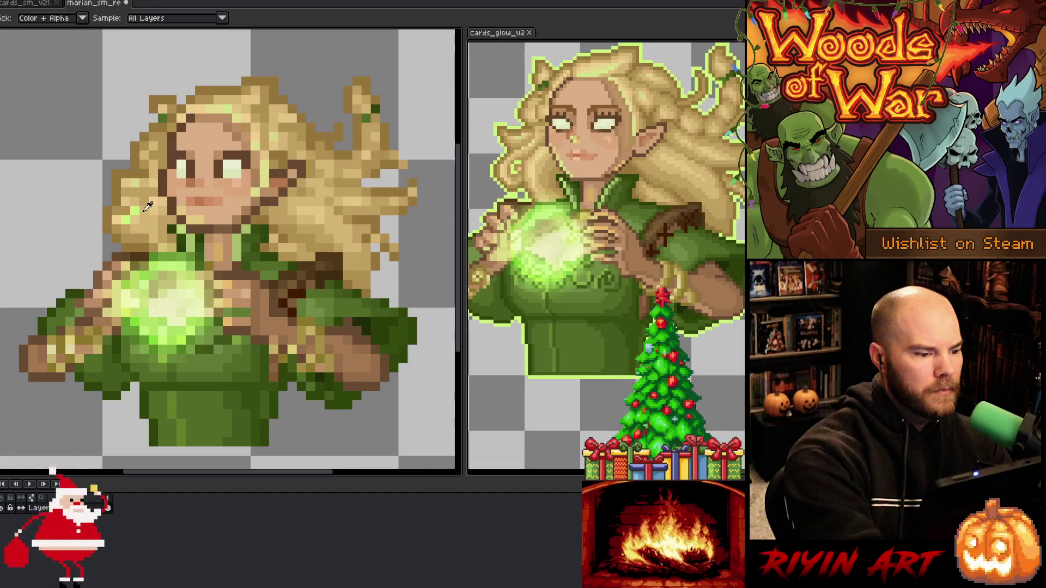
key(b)
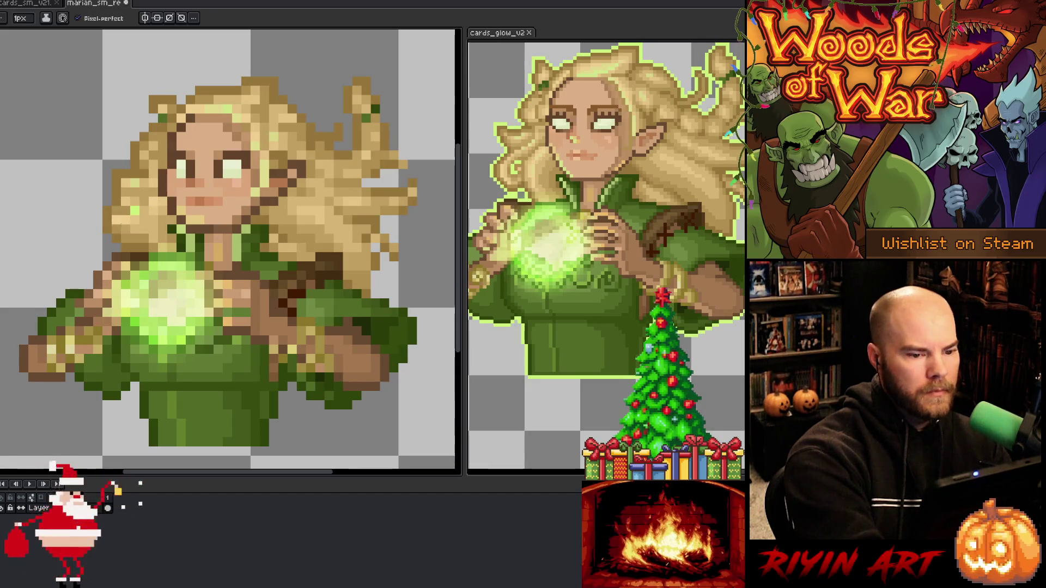
click(126, 211)
click(135, 210)
click(126, 220)
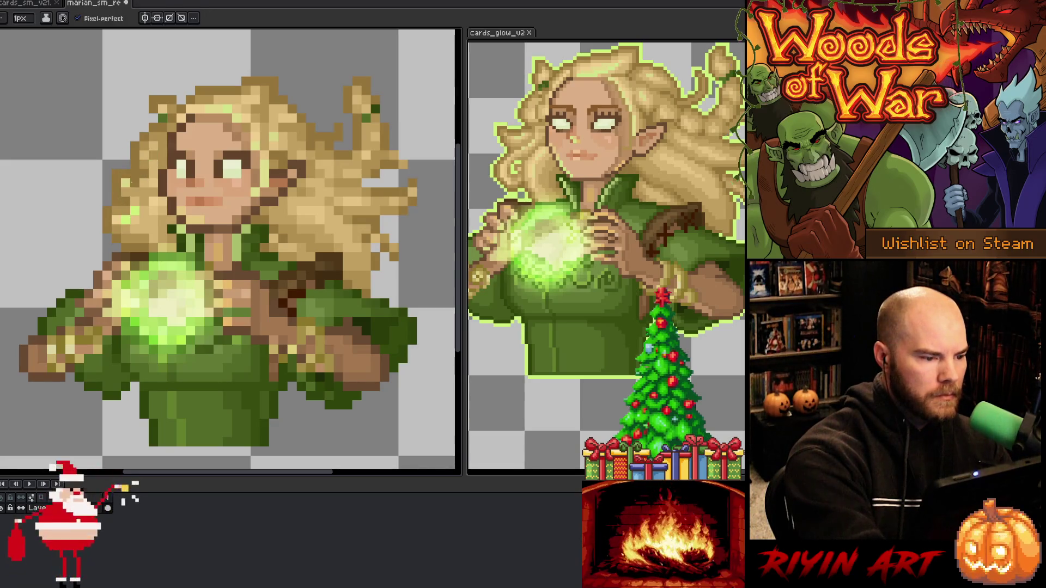
key(e)
key(b)
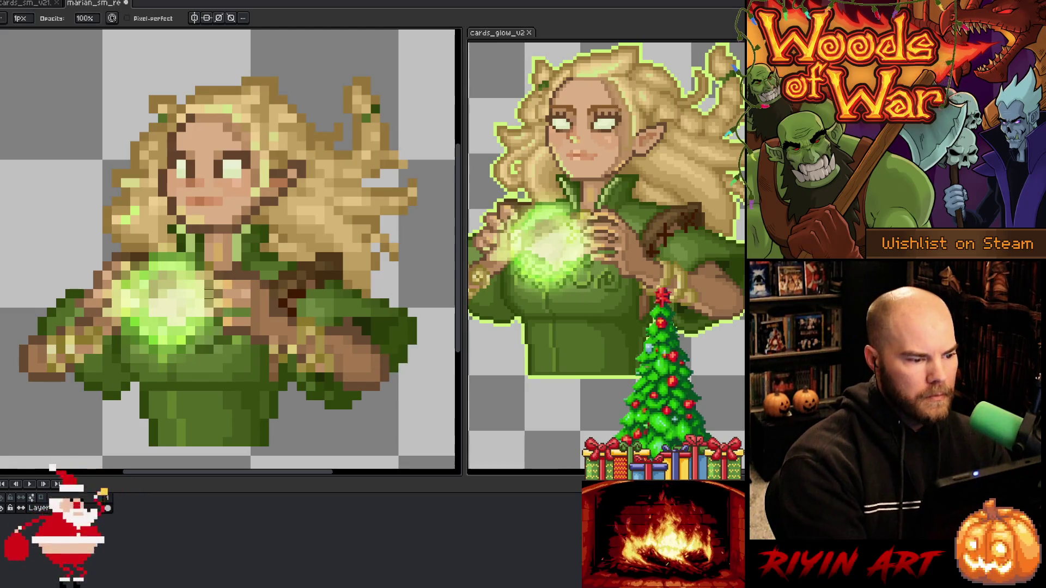
key(e)
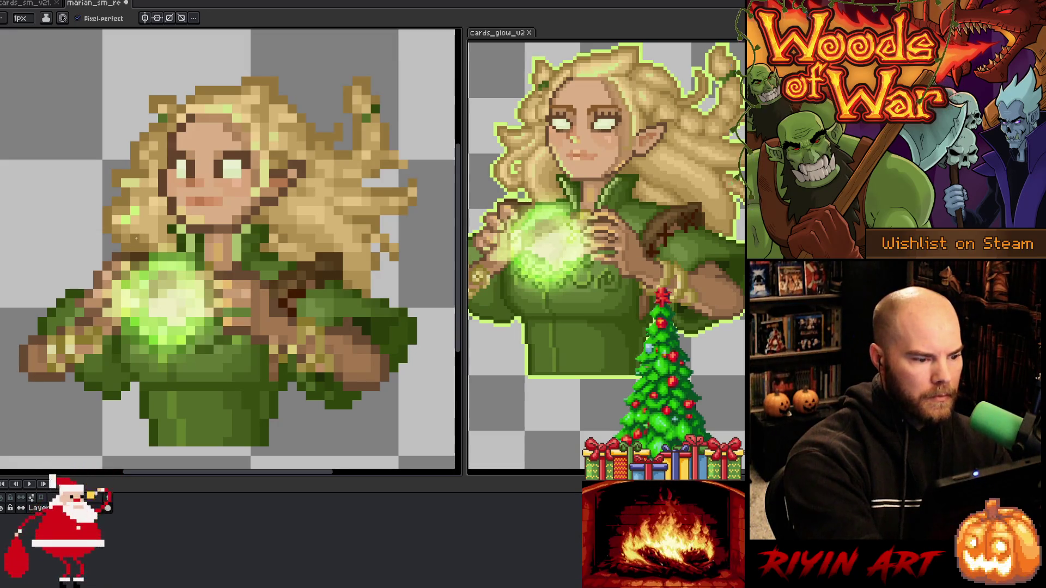
Save marian_sm_re with Ctrl+S, then sample a colour from the artwork
key(e)
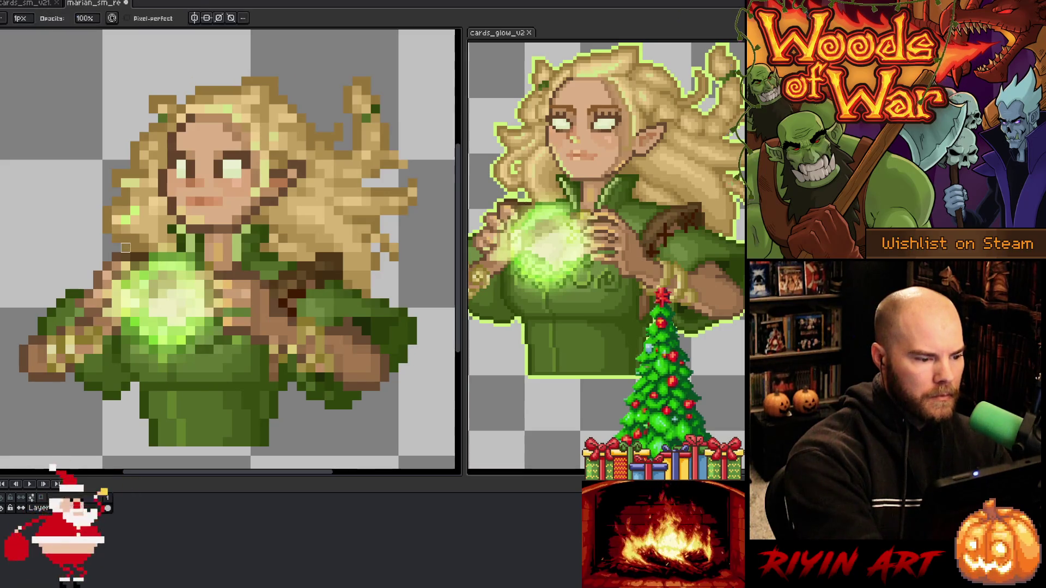
key(b)
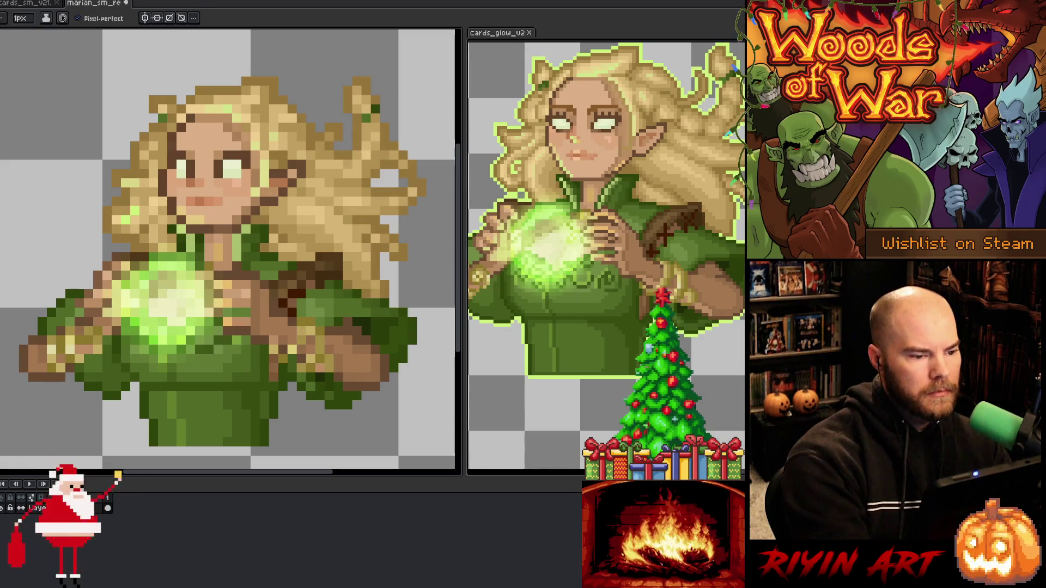
key(ctrl+s)
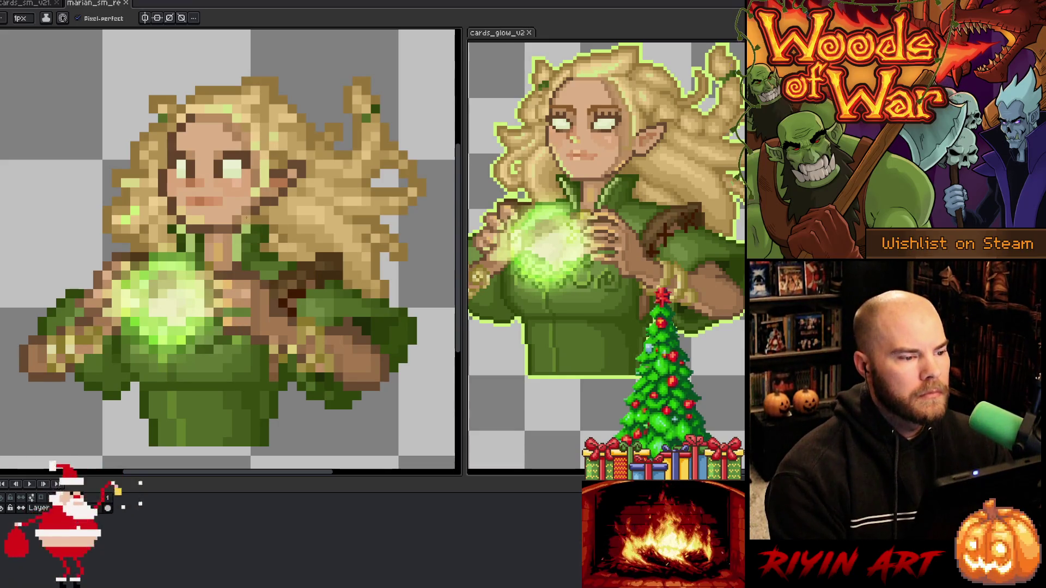
key(i)
alt+click(369, 95)
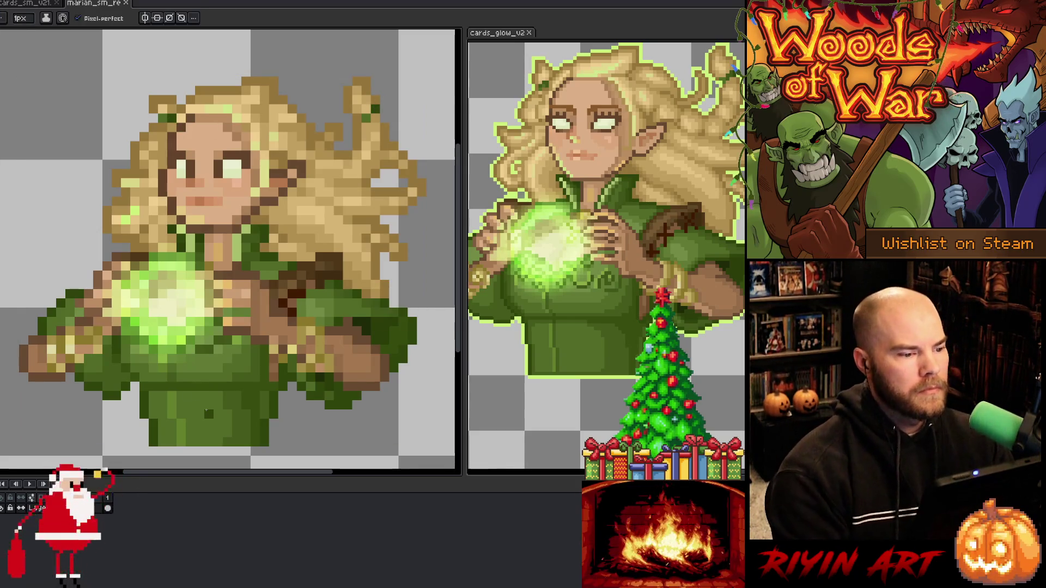
scroll(154, 331, down, 3)
drag(146, 263, 228, 265)
scroll(218, 256, up, 3)
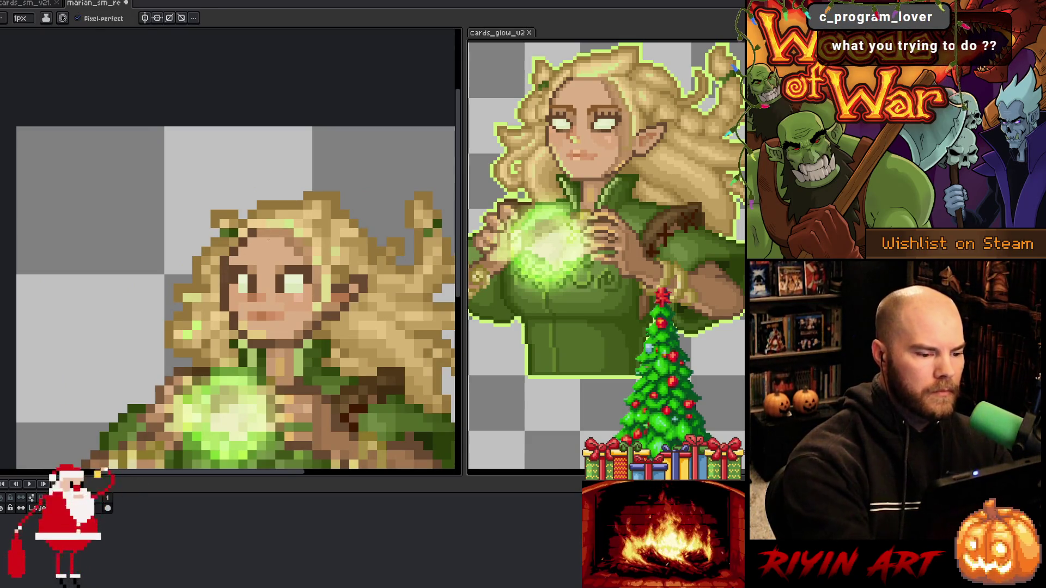
scroll(270, 315, down, 5)
scroll(276, 303, down, 1)
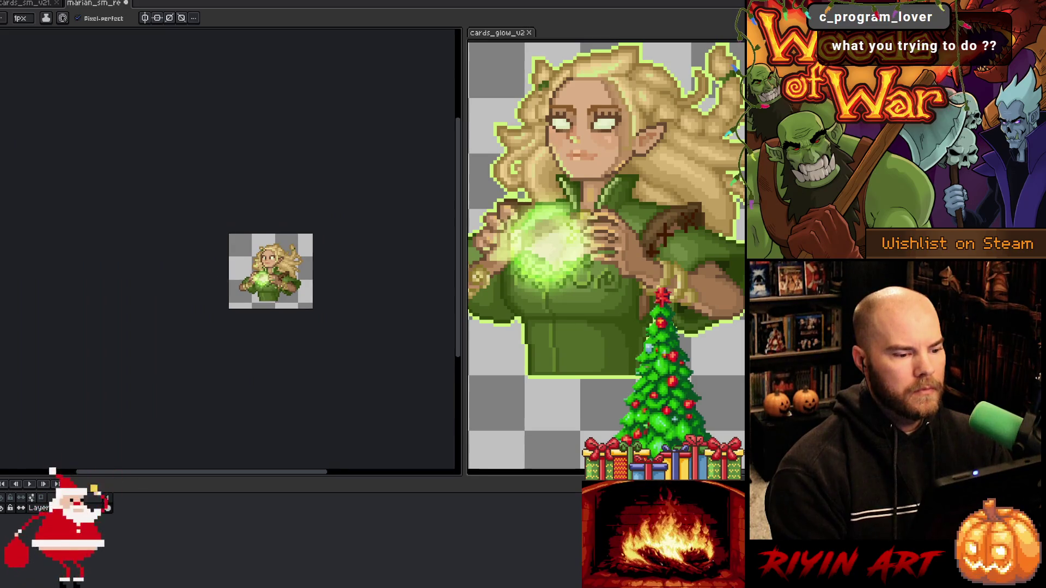
scroll(269, 260, up, 5)
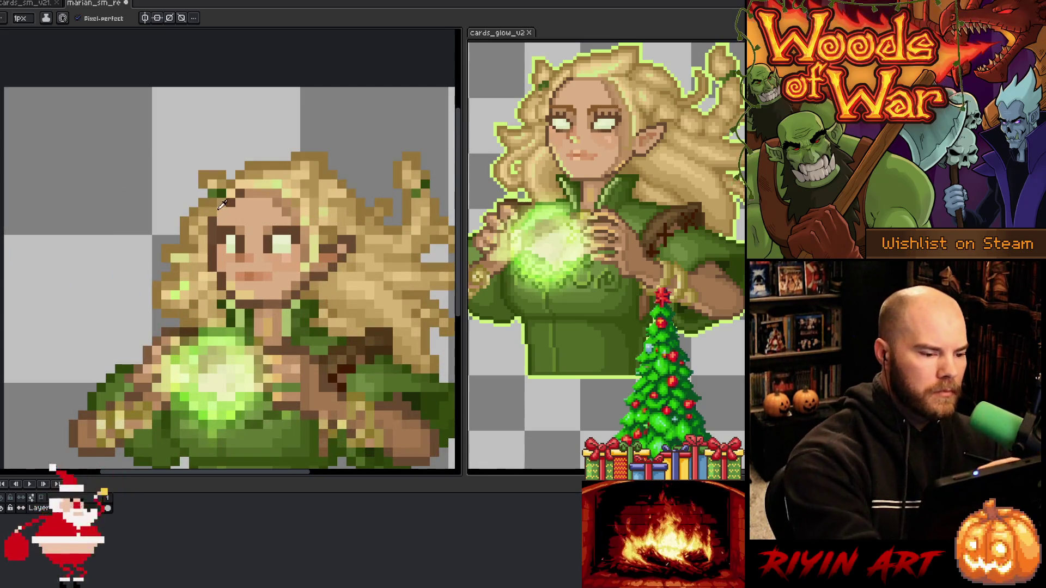
scroll(263, 358, down, 4)
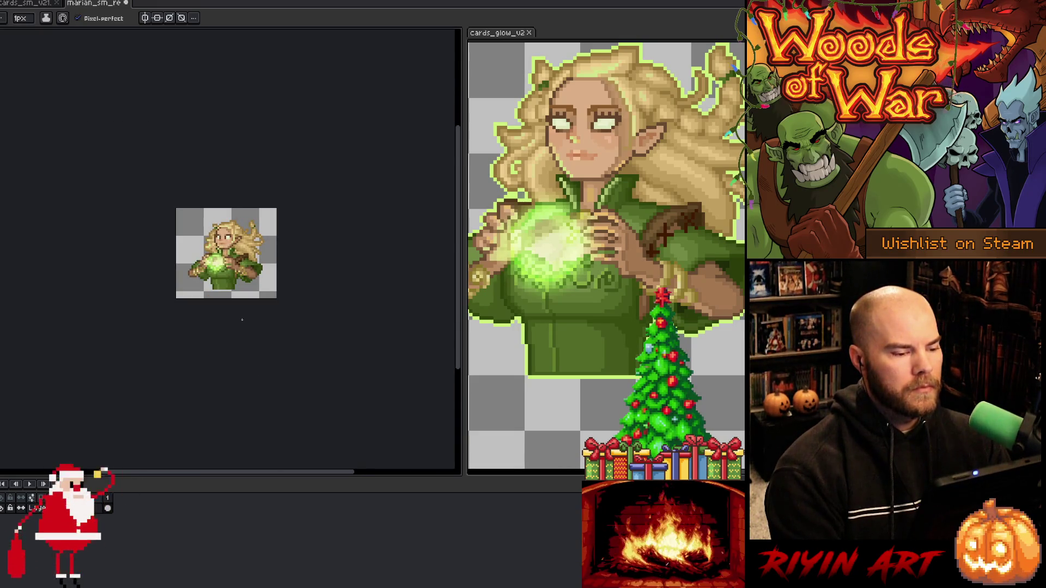
scroll(278, 273, up, 5)
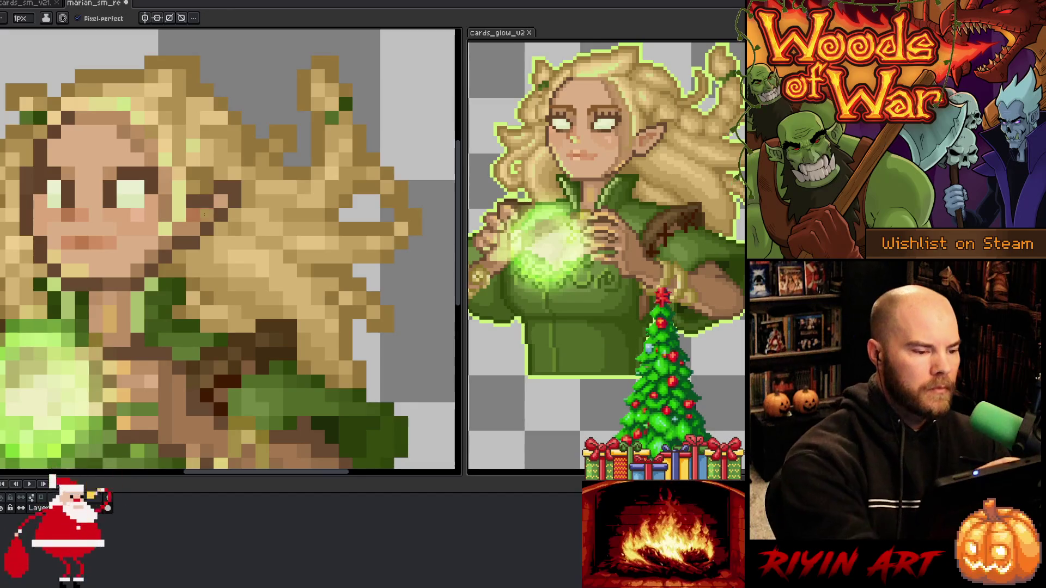
scroll(221, 187, down, 5)
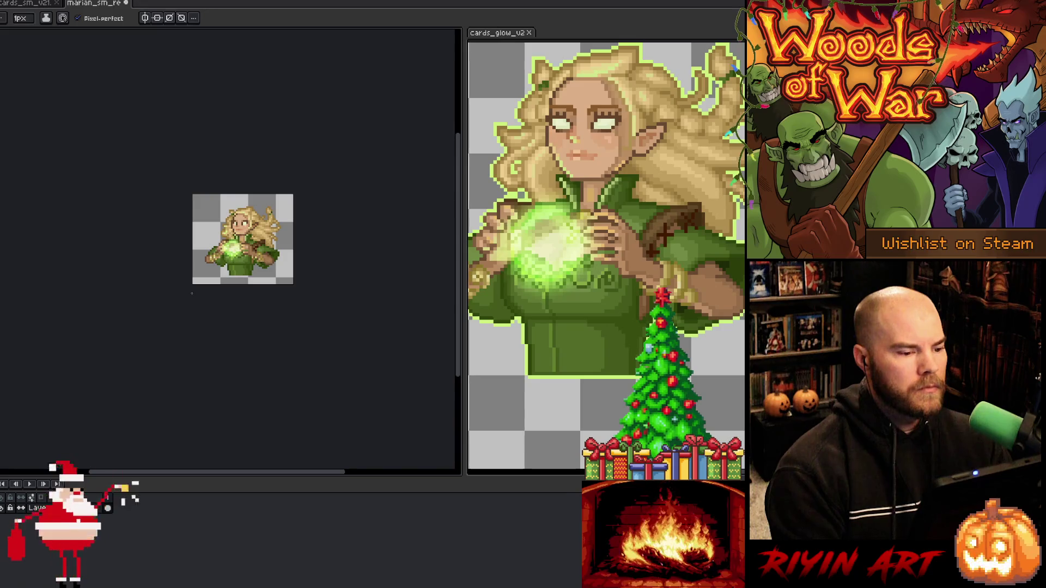
scroll(243, 240, up, 3)
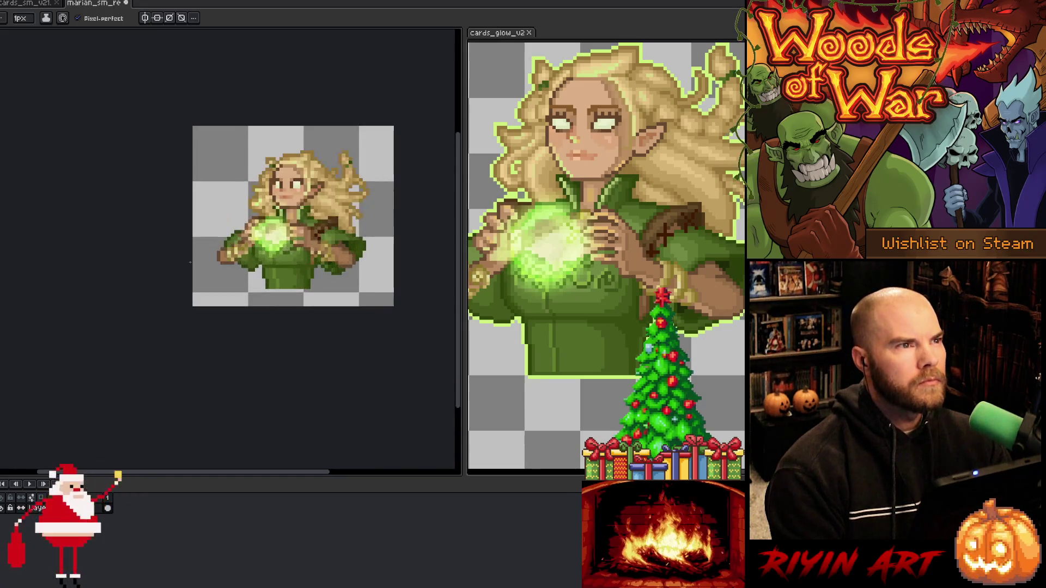